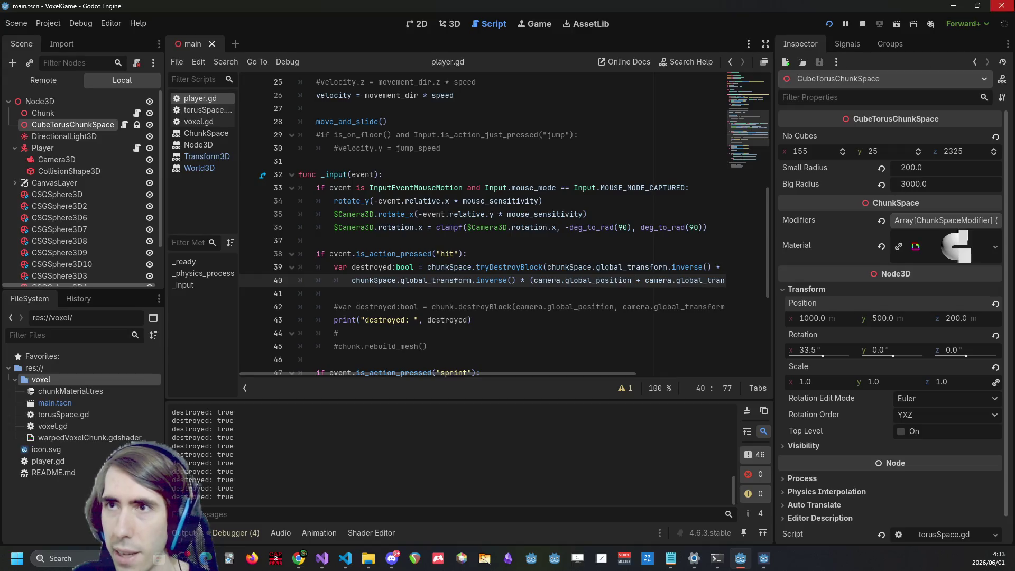
# Close the running game window, stop debugging in Visual Studio and start a fresh engine build
pyautogui.rightClick(764, 558)
pyautogui.click(768, 534)
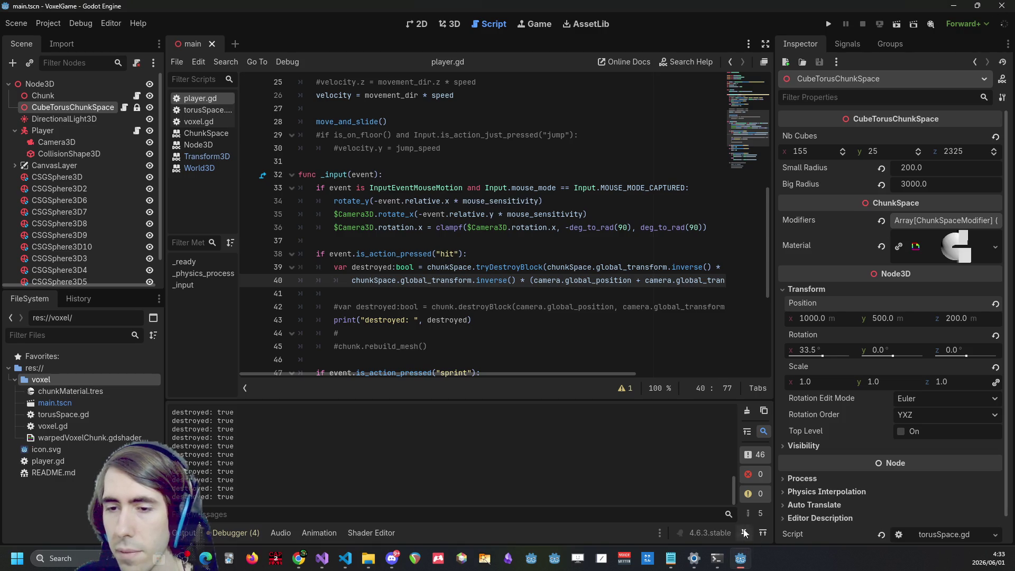
pyautogui.click(608, 214)
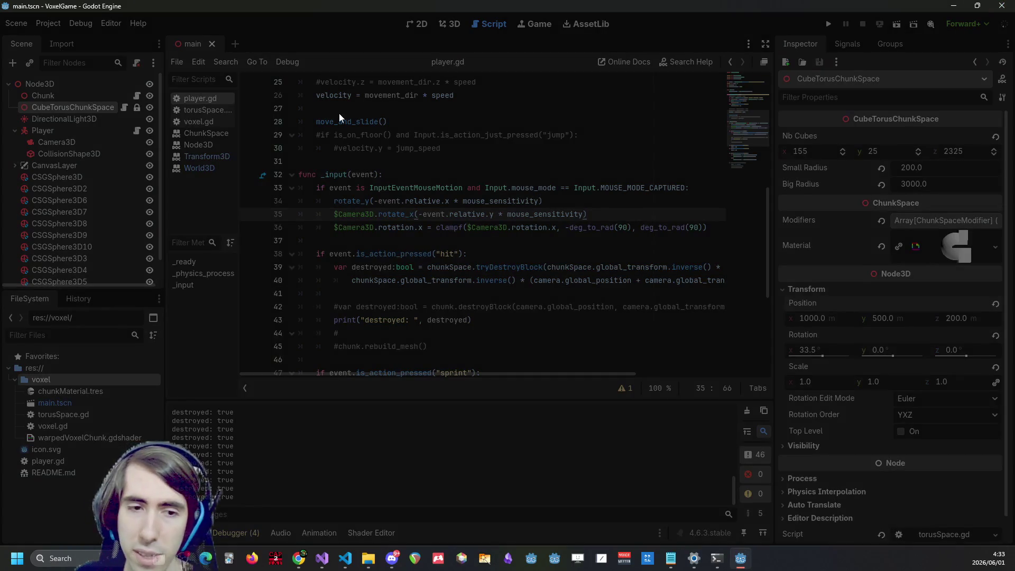
pyautogui.hotkey('alt', 'Tab')
pyautogui.hotkey('shift', 'F5')
pyautogui.click(269, 23)
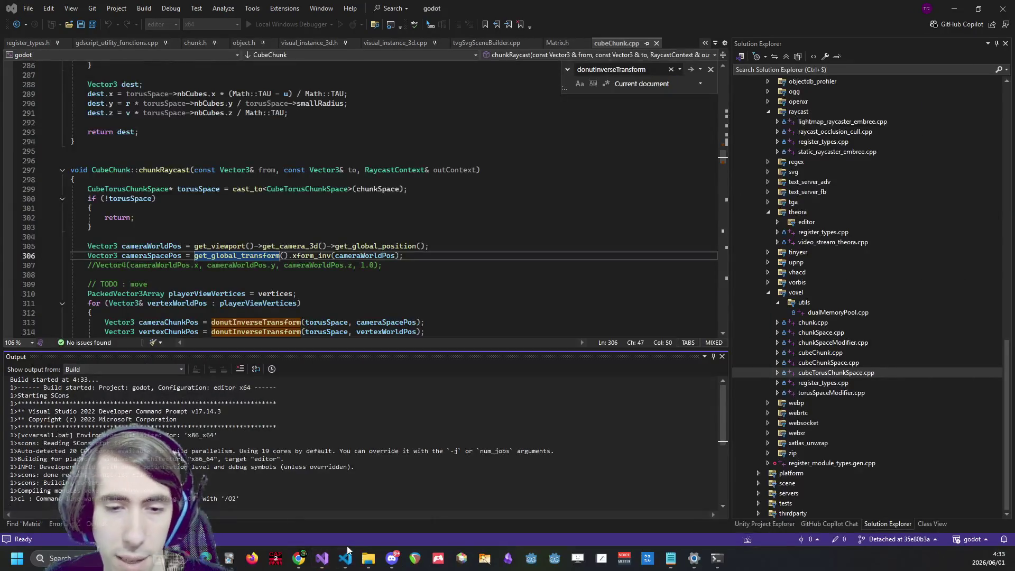
# Move the collision/hit/break cubes task under the Donut list and check it off with X
pyautogui.click(347, 554)
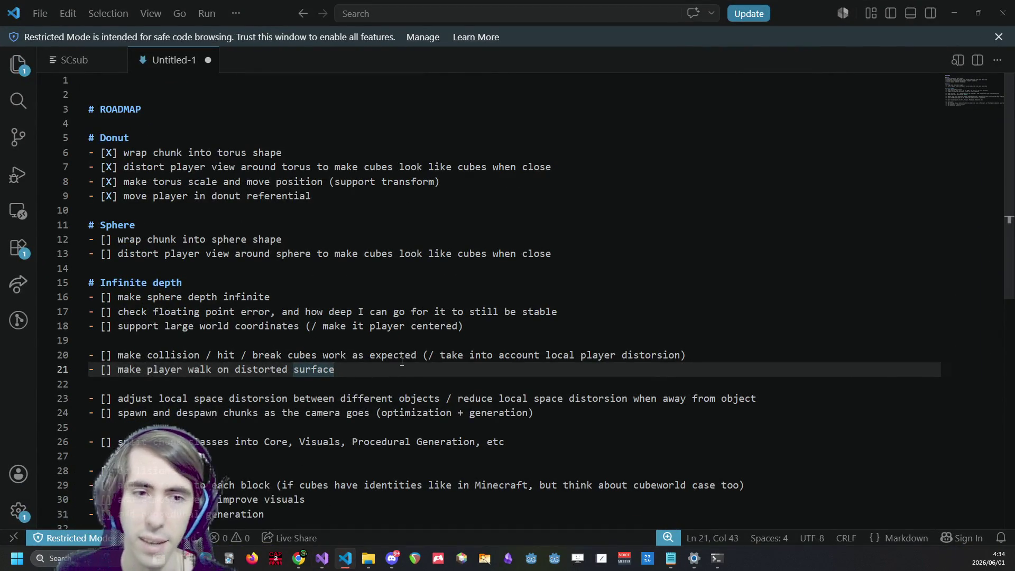
pyautogui.moveTo(698, 355); pyautogui.dragTo(89, 355)
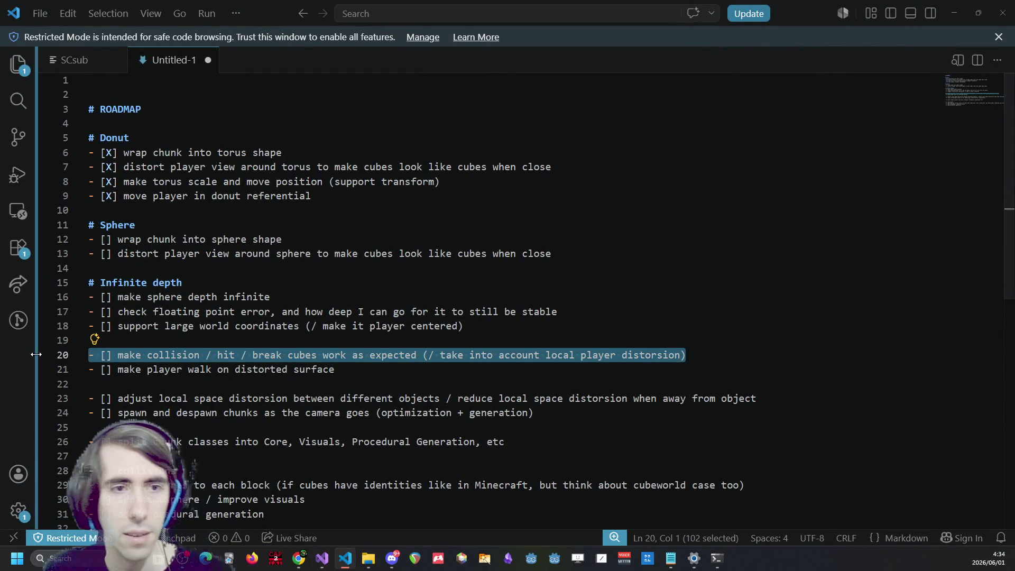
pyautogui.hotkey('ctrl', 'x')
pyautogui.press('BackSpace')
pyautogui.click(532, 210)
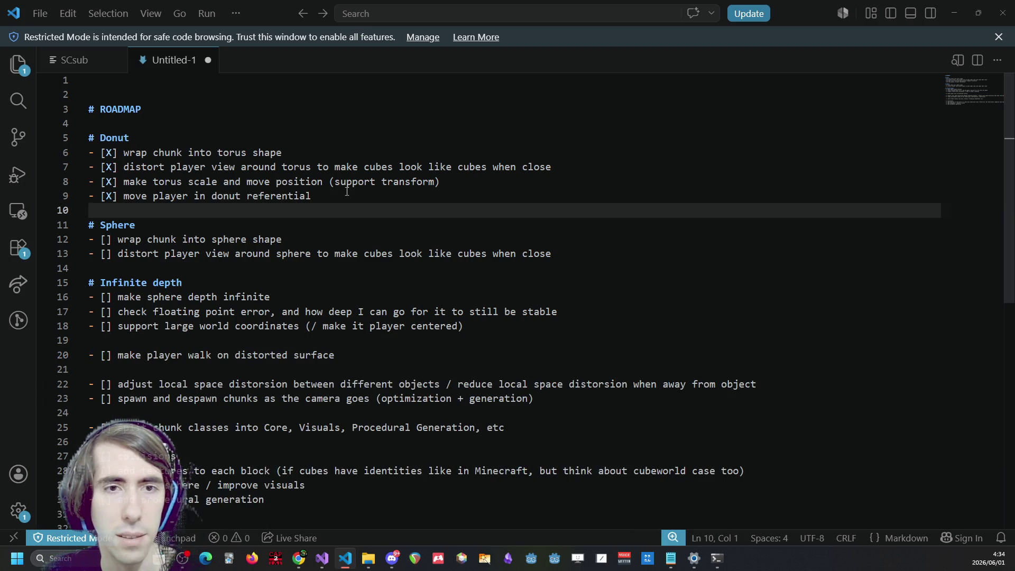
pyautogui.press('Return')
pyautogui.press('Up')
pyautogui.hotkey('ctrl', 'v')
pyautogui.press('Home')
pyautogui.press('Right')
pyautogui.press('Right')
pyautogui.press('Right')
pyautogui.write('X')
# Move the unchecked "make player walk on distorted surface" task directly below it
pyautogui.click(272, 324)
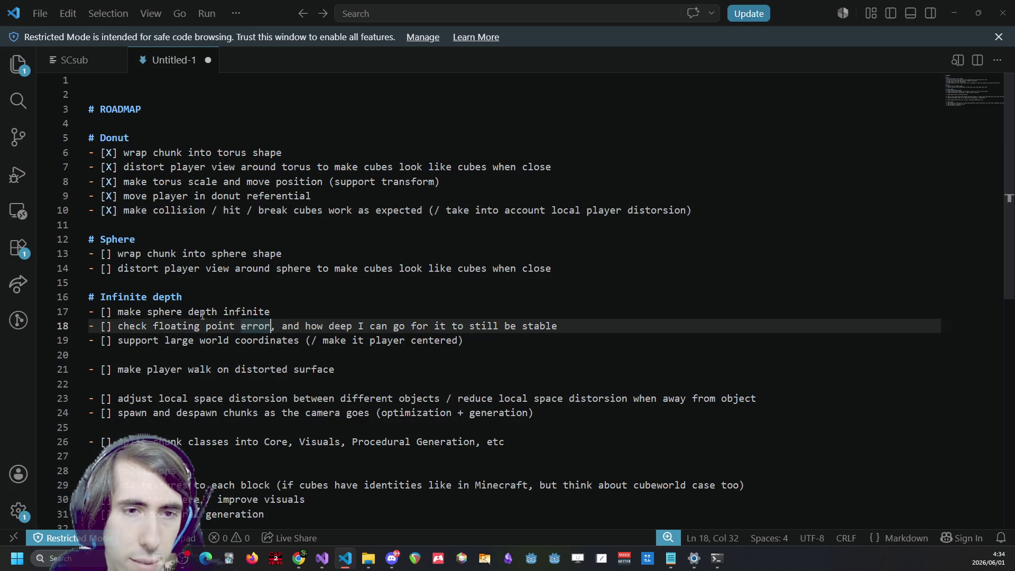
pyautogui.click(338, 369)
pyautogui.moveTo(338, 369)
pyautogui.mouseDown()
pyautogui.moveTo(90, 354)
pyautogui.moveTo(89, 370)
pyautogui.mouseUp()
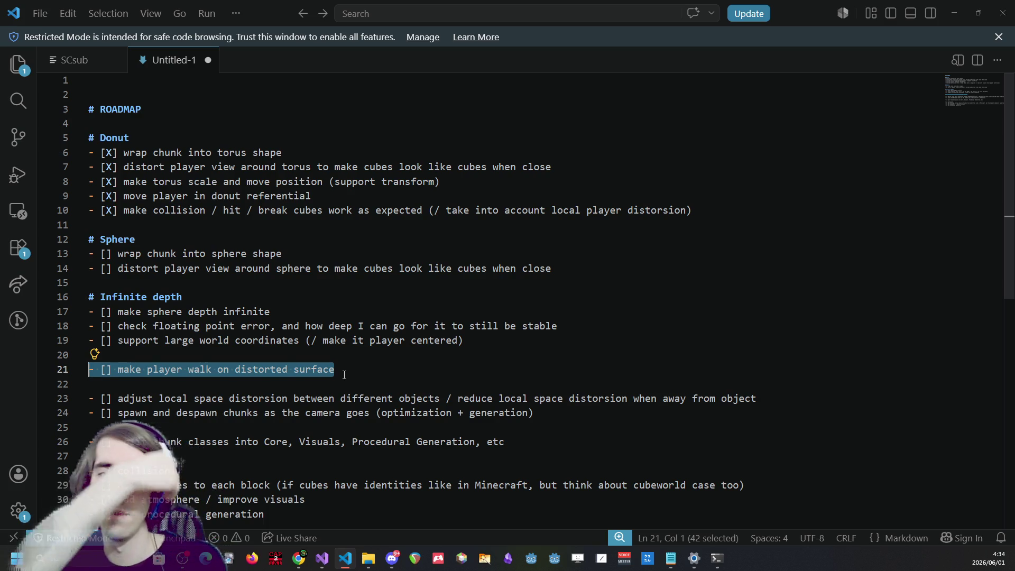
pyautogui.press('BackSpace')
pyautogui.press('Delete')
pyautogui.press('Delete')
pyautogui.press('Up')
pyautogui.press('Up')
pyautogui.press('Up')
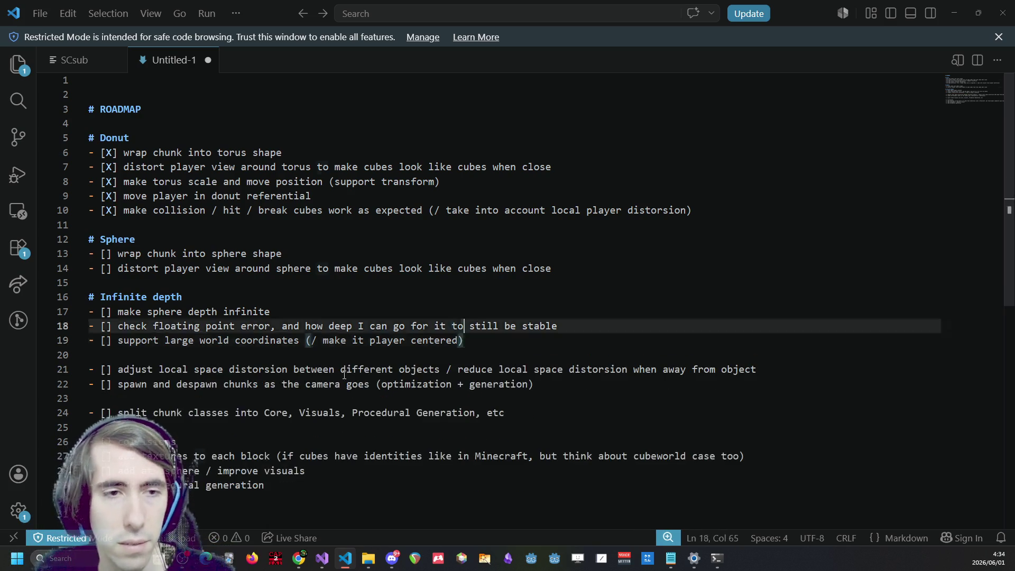
pyautogui.hotkey('ctrl', 'v')
pyautogui.hotkey('ctrl', 'Left')
pyautogui.hotkey('ctrl', 'Left')
pyautogui.hotkey('ctrl', 'Left')
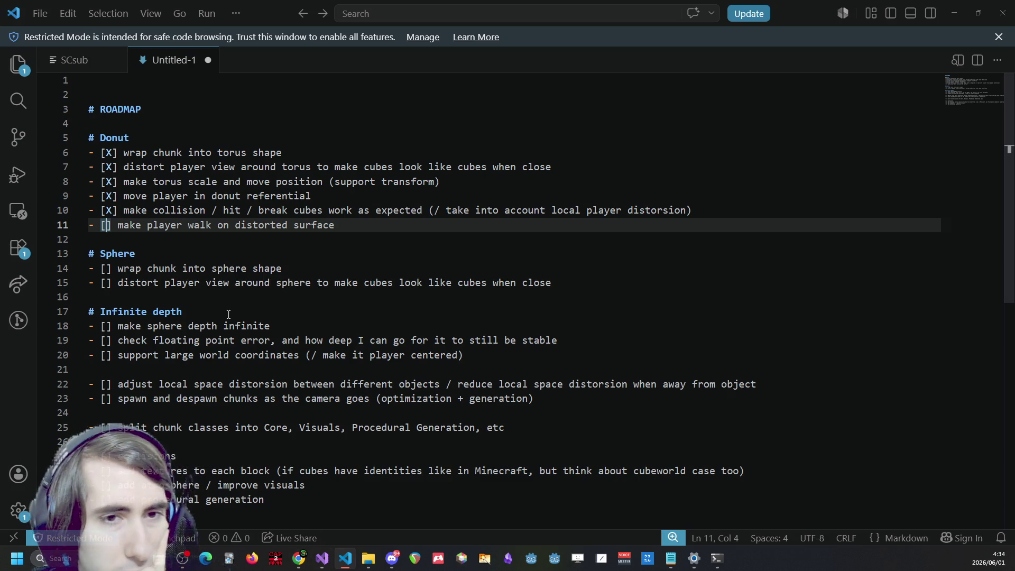
pyautogui.click(252, 285)
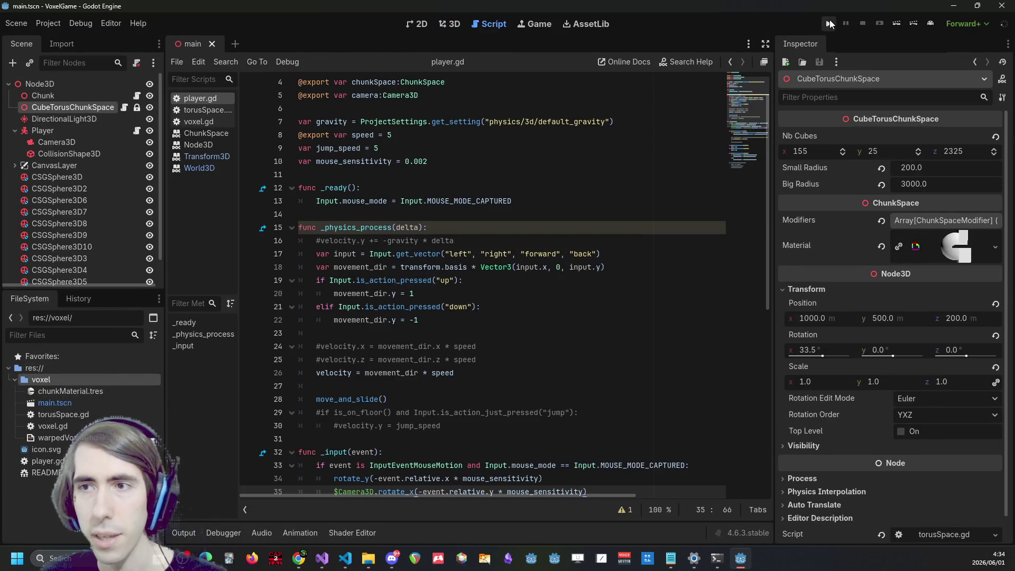
# Run the project and break ten blocks in a row to dig a shaft down through the surface
pyautogui.click(829, 21)
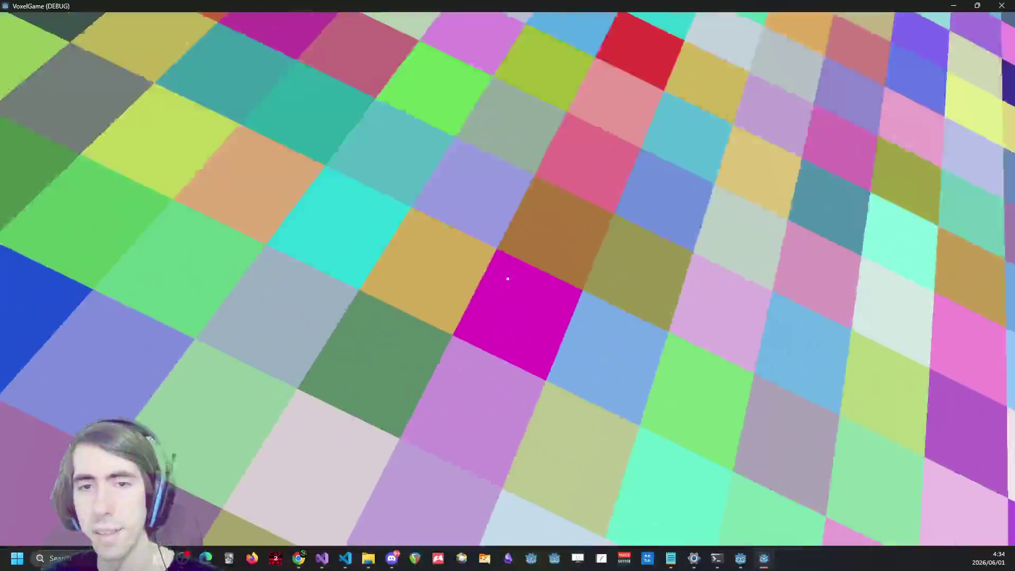
pyautogui.click(508, 279)
pyautogui.click(508, 278)
pyautogui.click(507, 279)
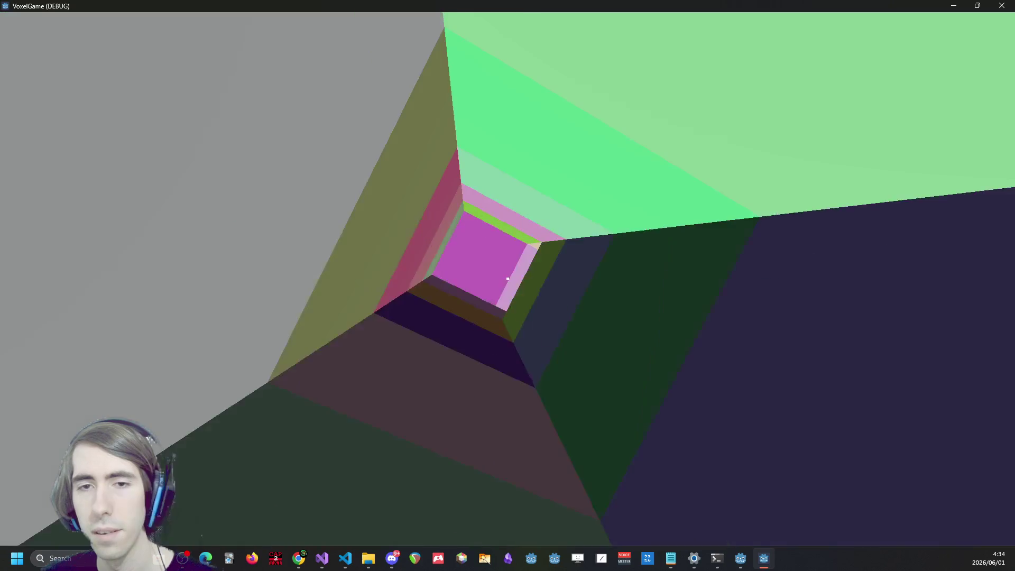
pyautogui.click(507, 279)
pyautogui.click(507, 279)
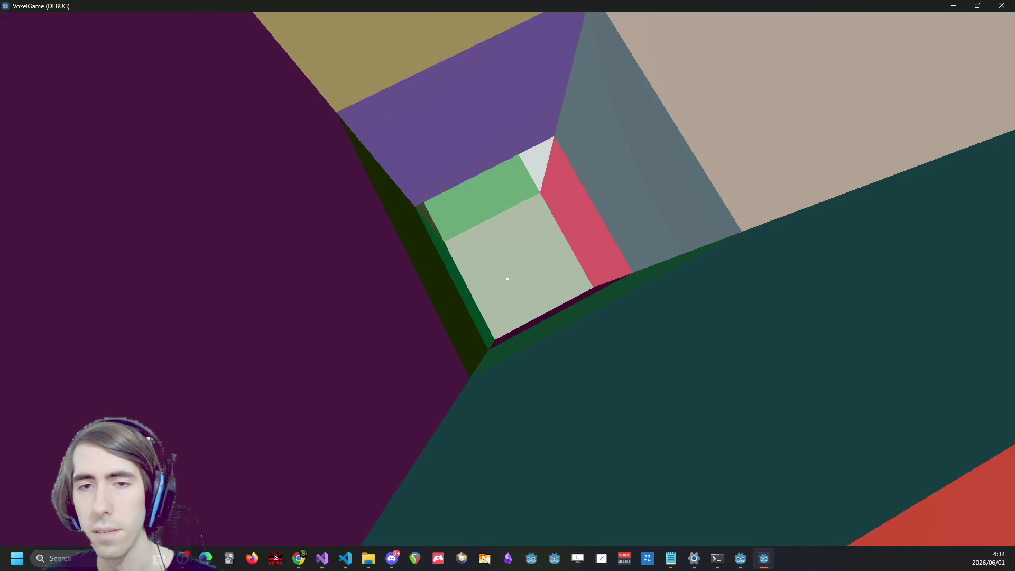
pyautogui.click(508, 279)
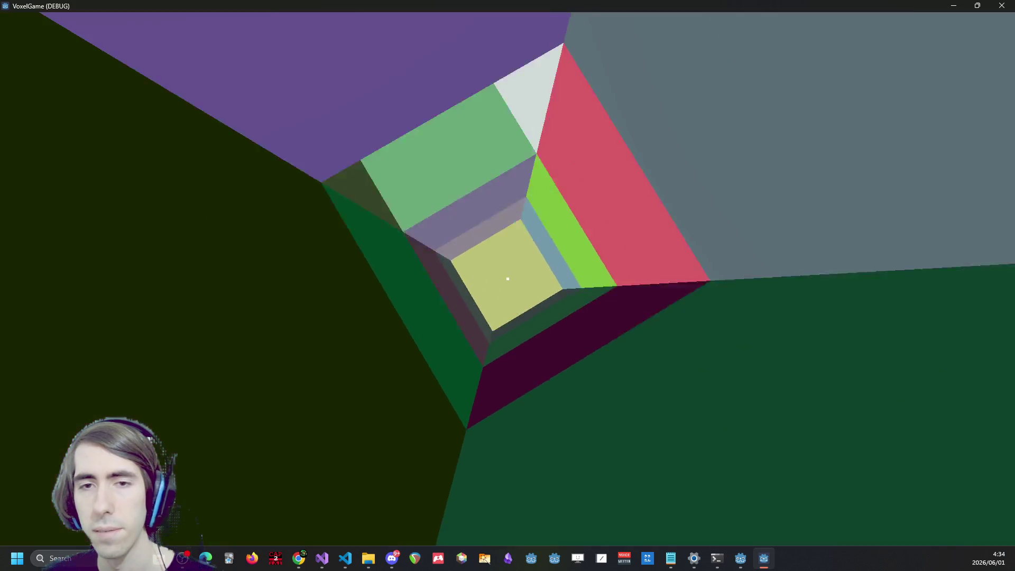
pyautogui.click(507, 278)
pyautogui.click(507, 278)
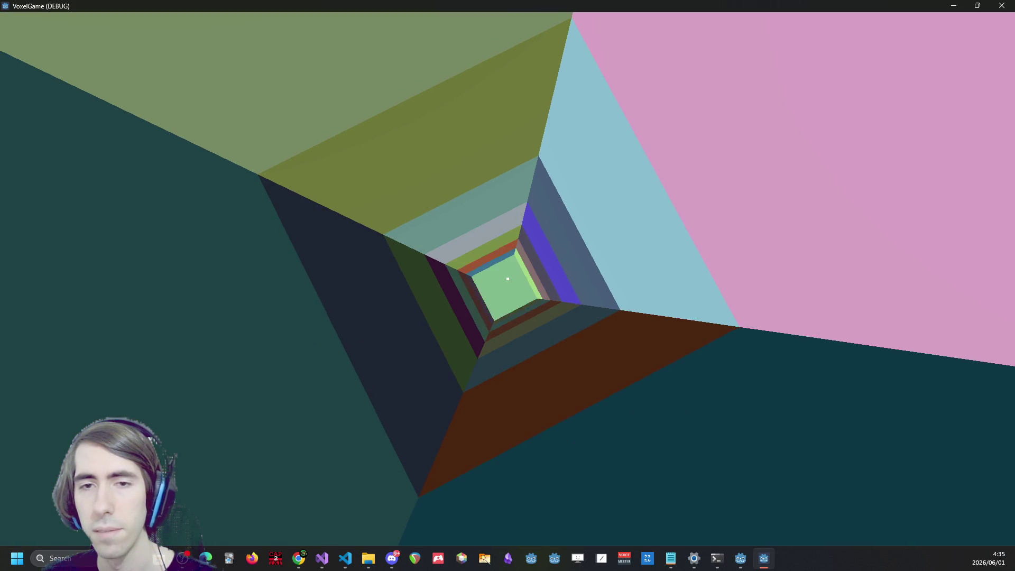
pyautogui.click(507, 279)
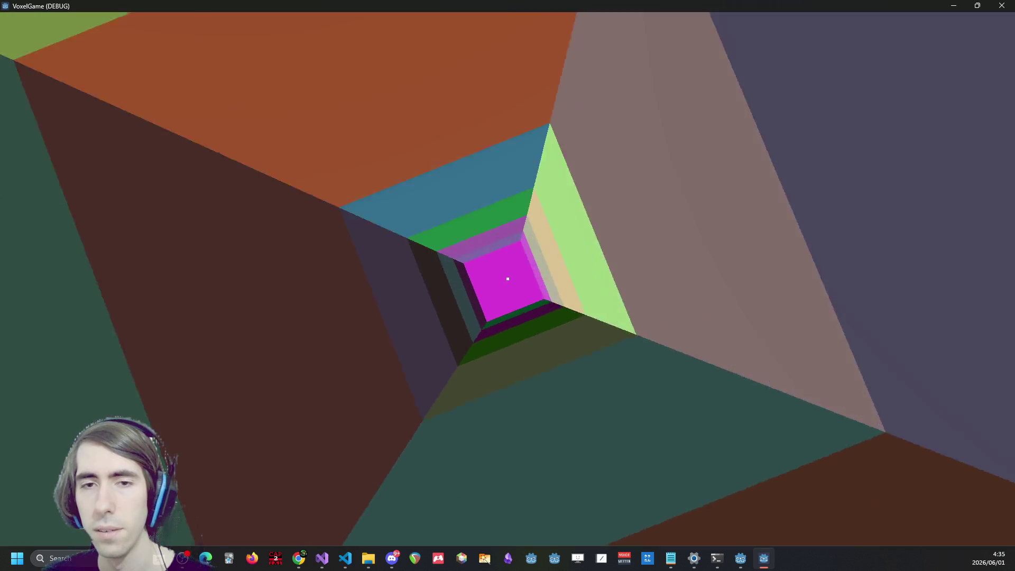
pyautogui.click(508, 279)
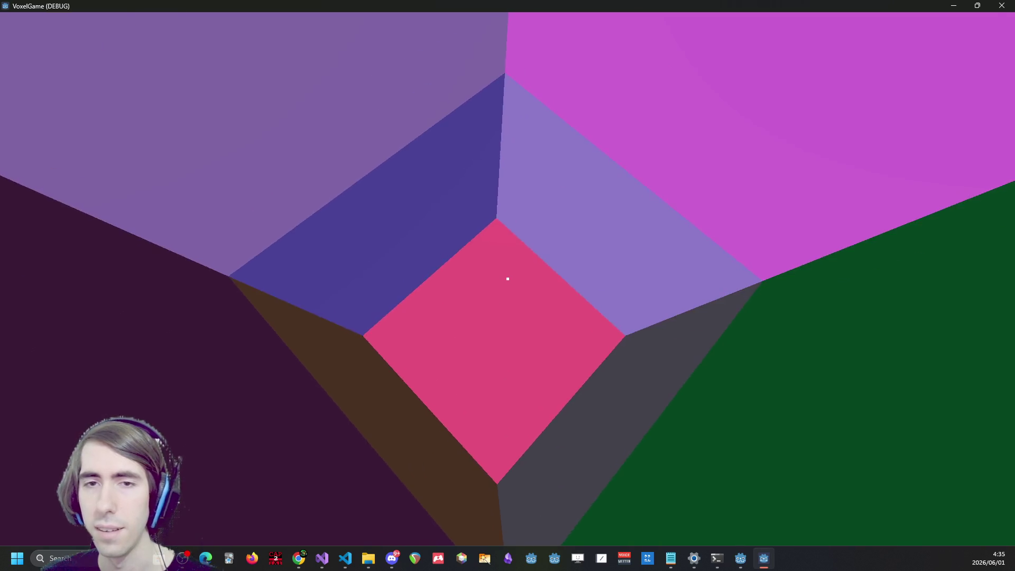
pyautogui.press('w')
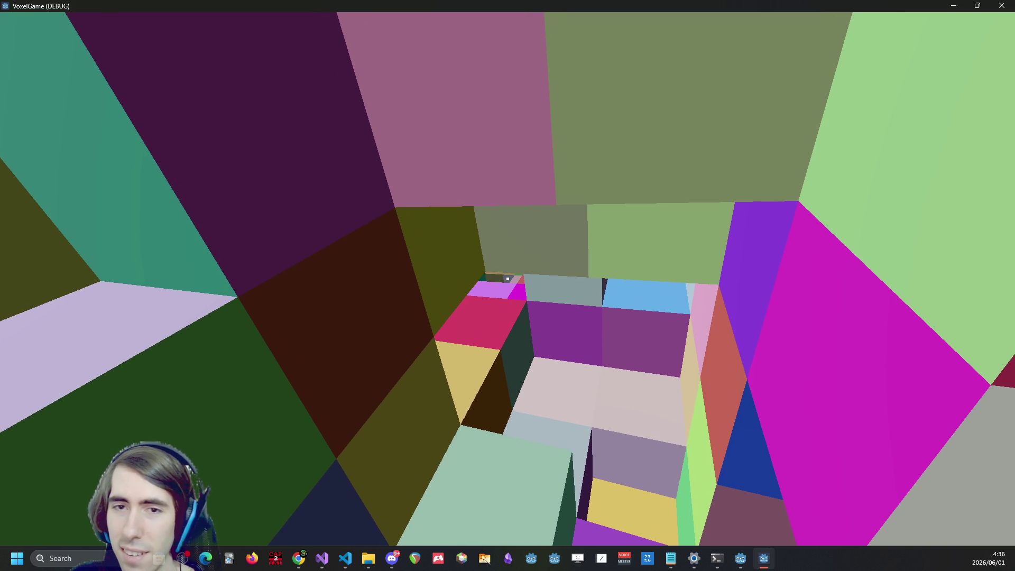
# Move along the corridor and break the light-pink, tan, pink and pale green blocks ahead
pyautogui.click(508, 278)
pyautogui.press('w')
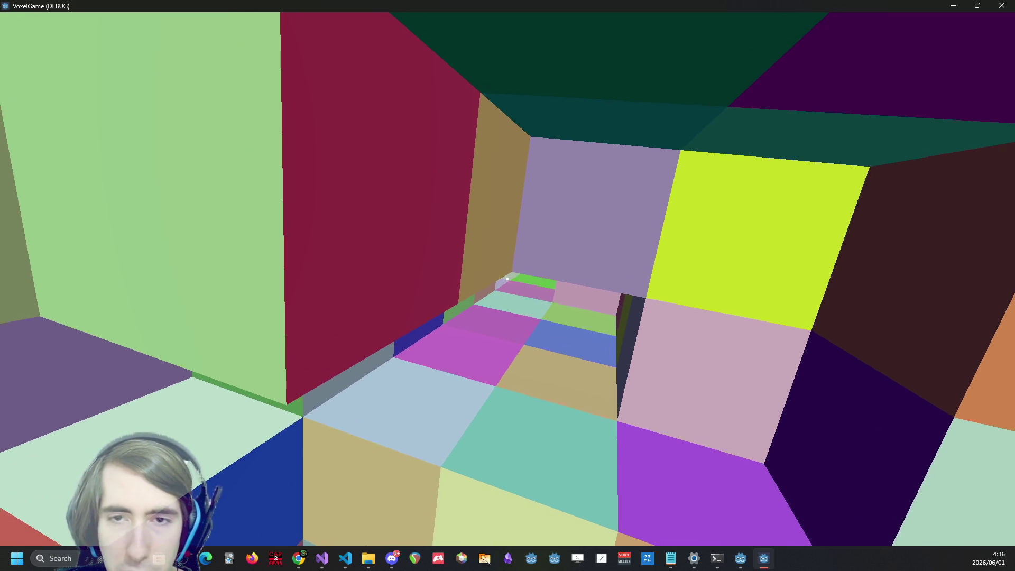
pyautogui.click(507, 279)
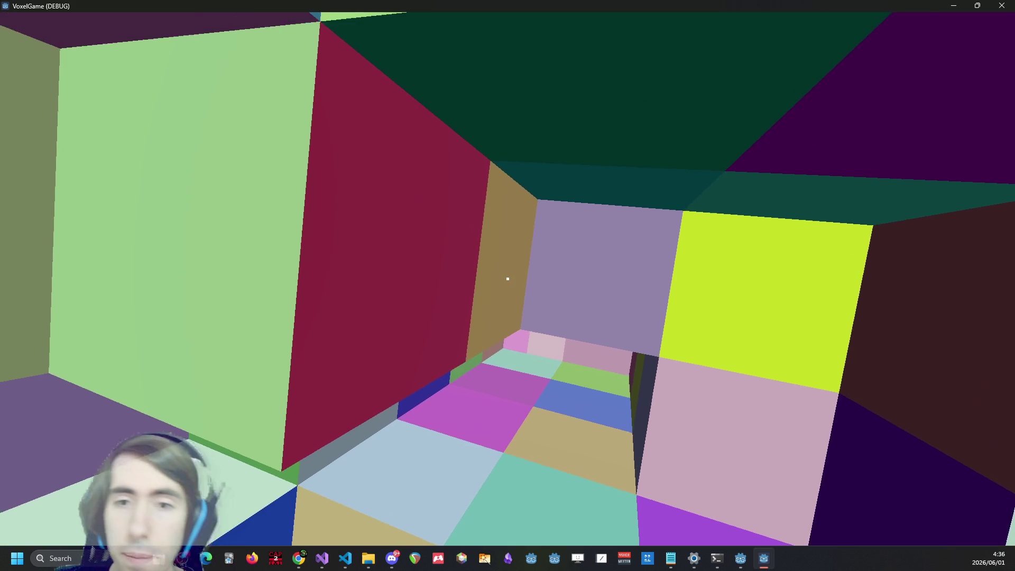
pyautogui.click(508, 279)
pyautogui.click(508, 278)
pyautogui.click(508, 279)
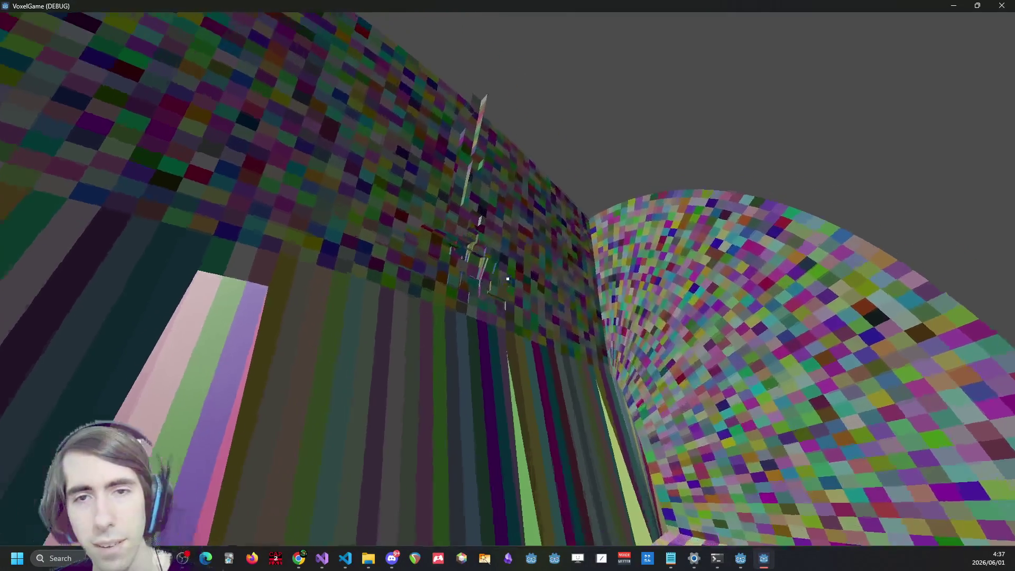
# Fly out of the tube, then dive into a surface hole and through the voxel tunnels
pyautogui.press('w')
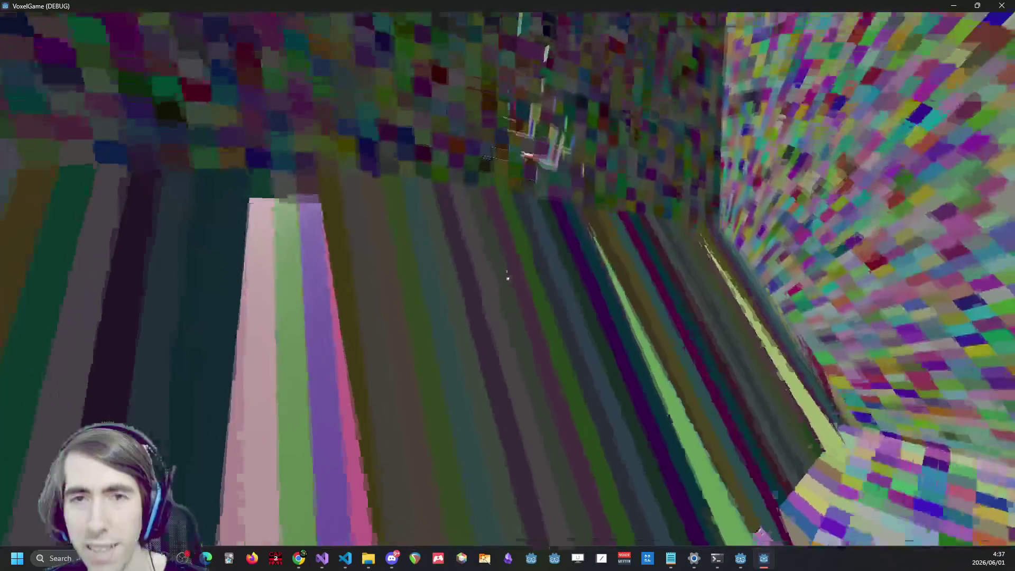
pyautogui.press('w')
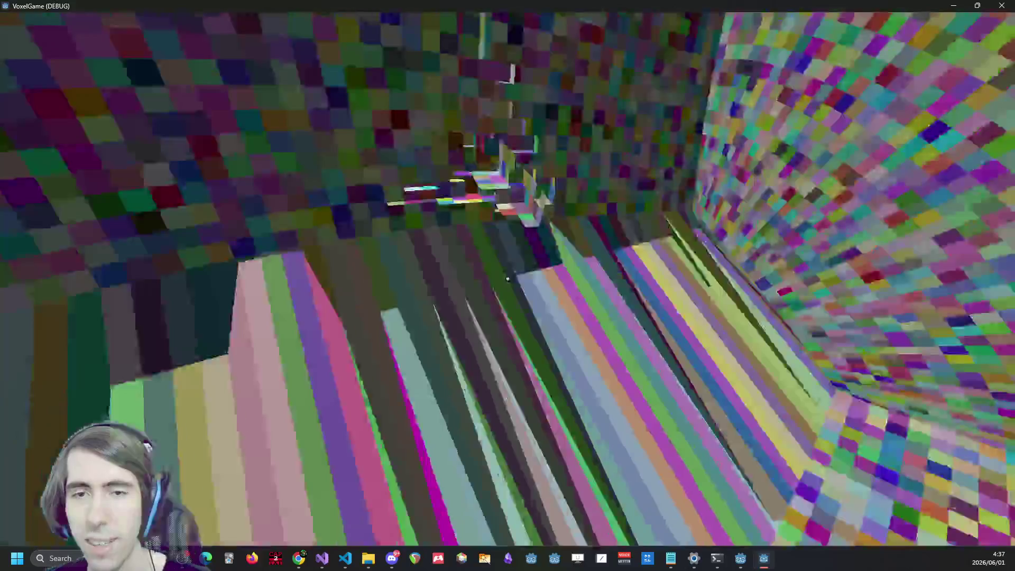
pyautogui.press('w')
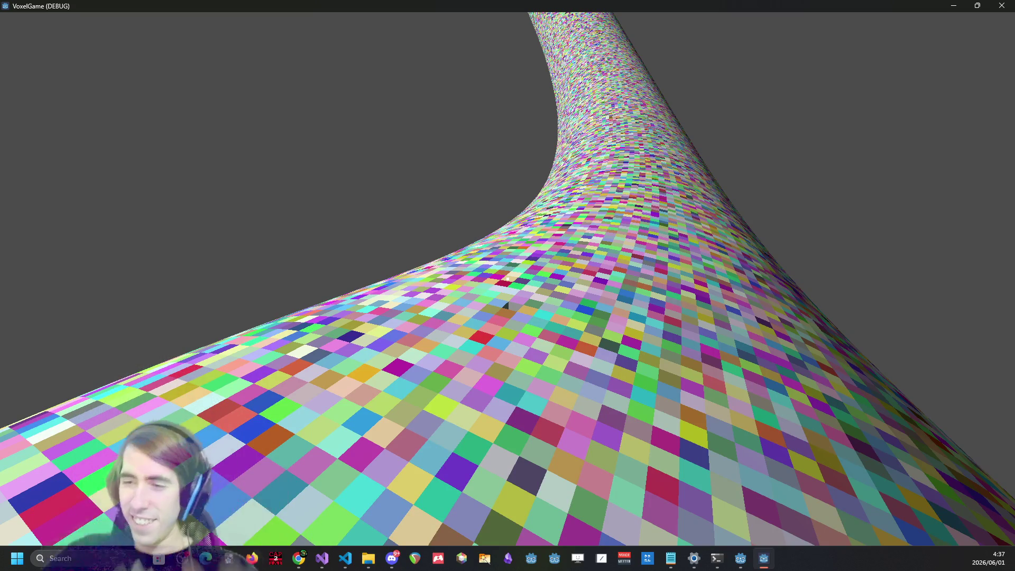
pyautogui.press('w')
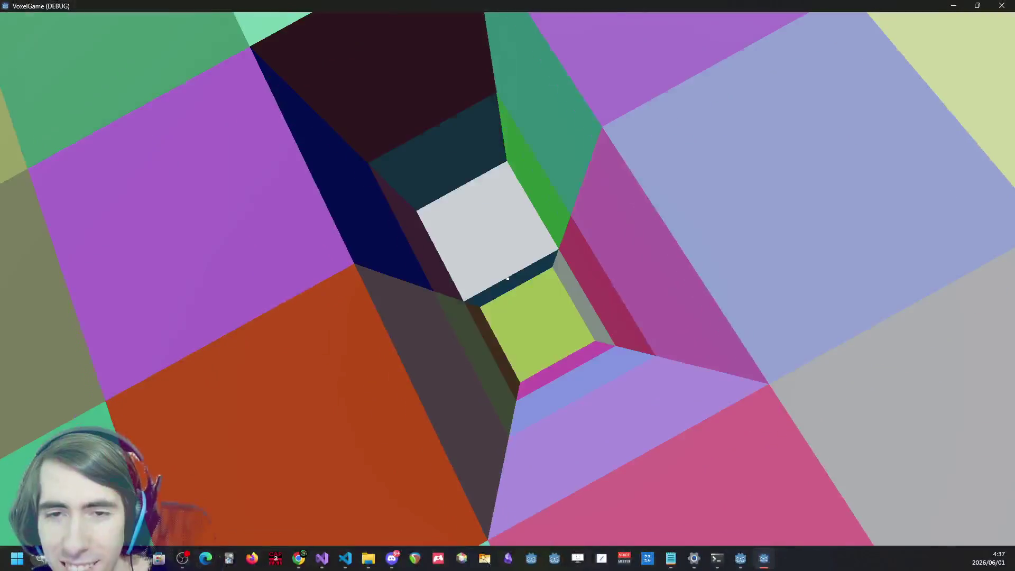
pyautogui.press('w')
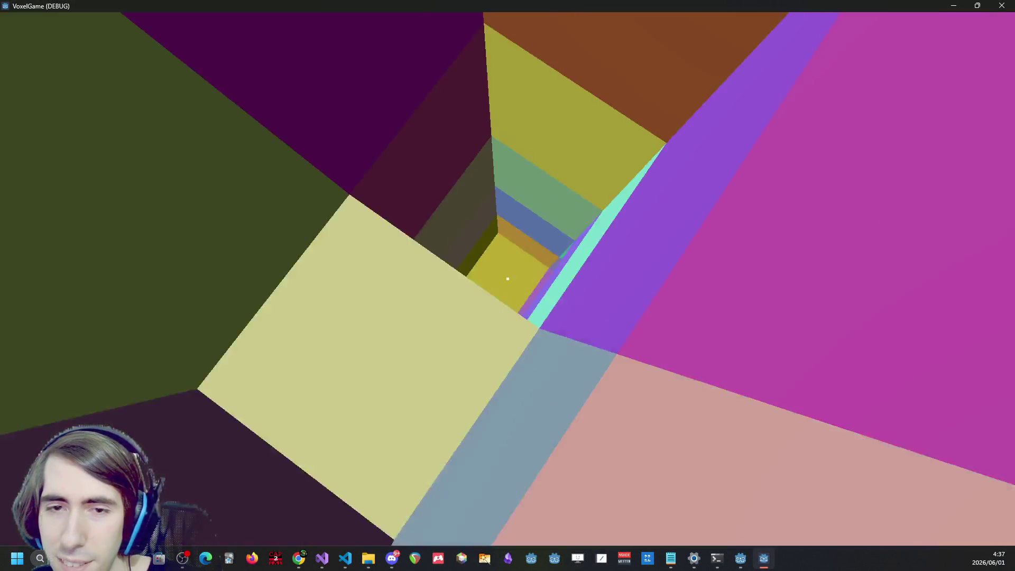
pyautogui.press('w')
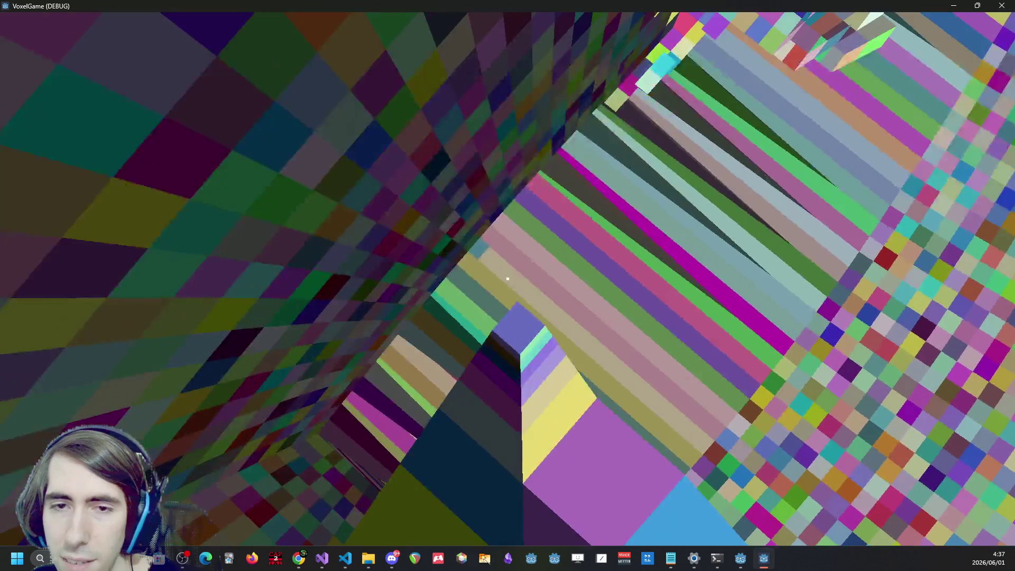
pyautogui.press('w')
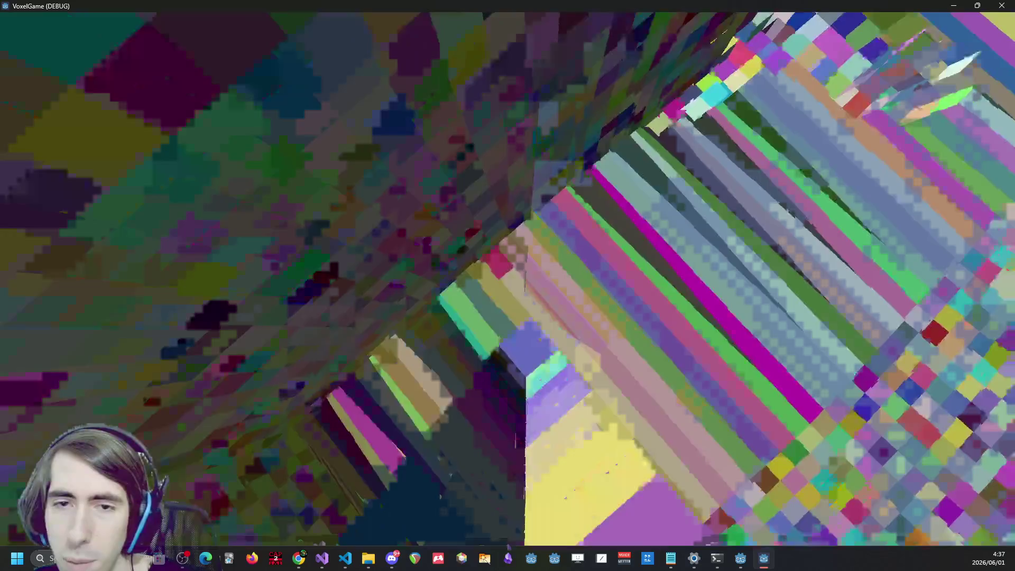
pyautogui.press('w')
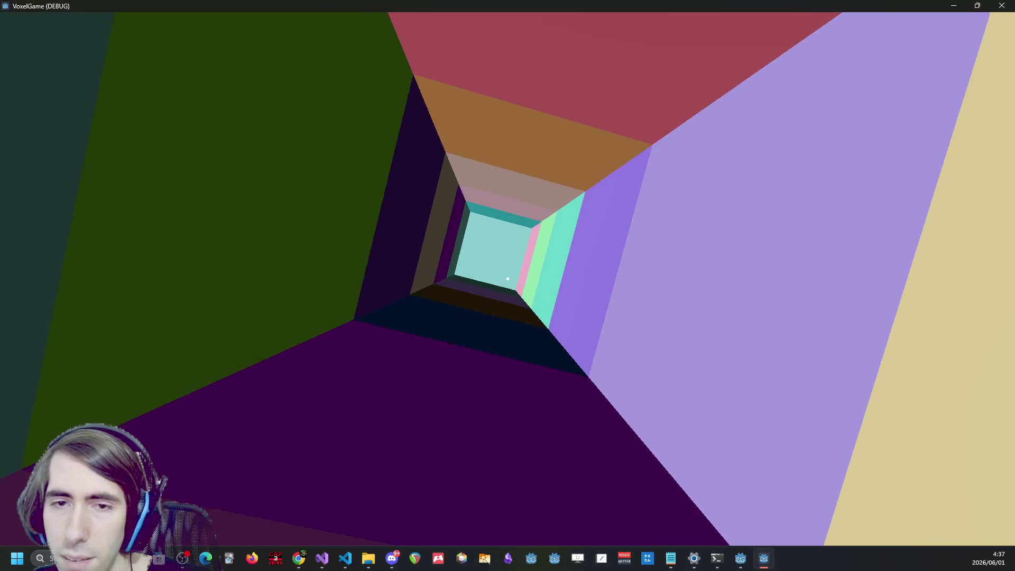
pyautogui.press('w')
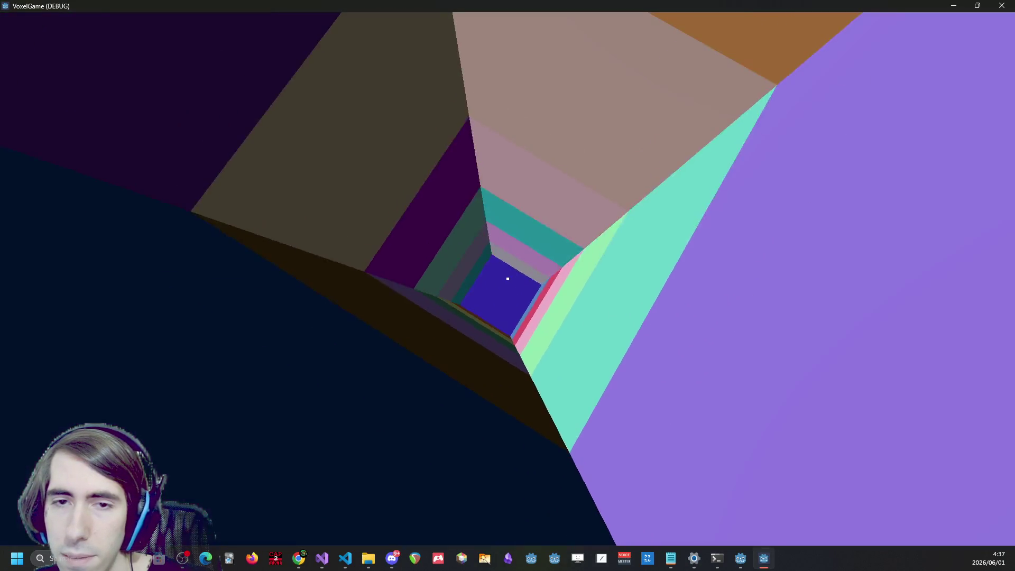
pyautogui.press('w')
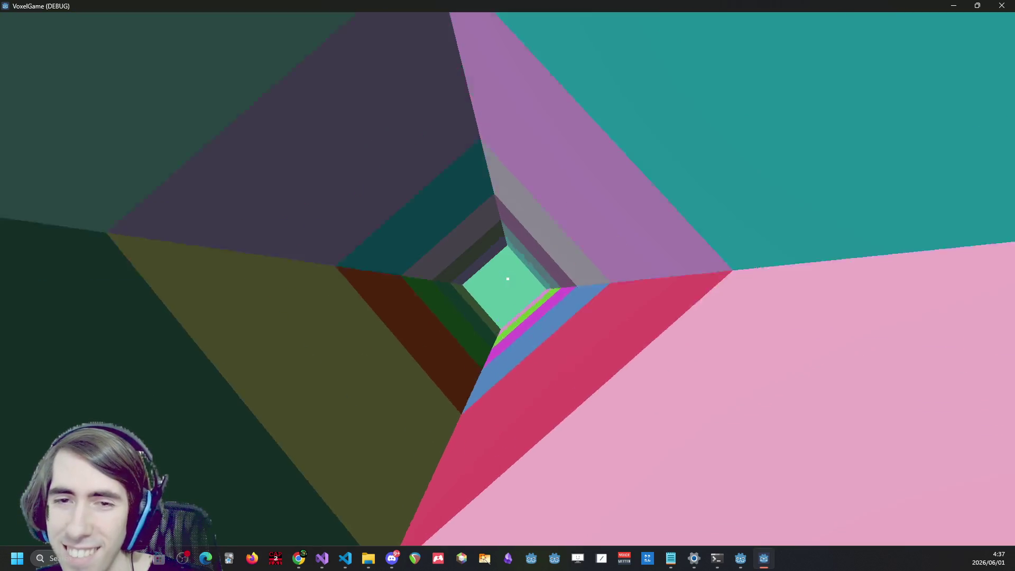
pyautogui.press('w')
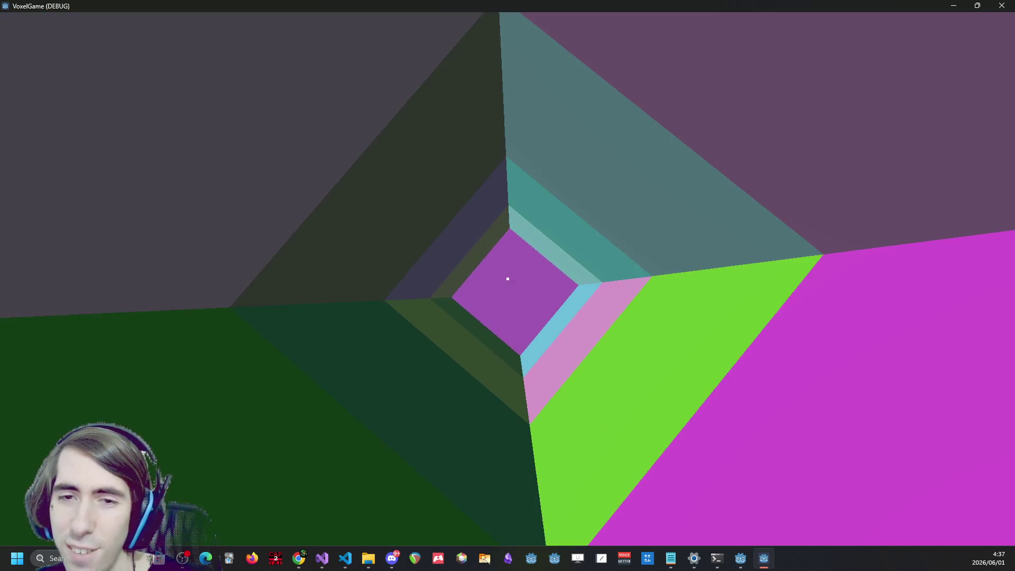
# Fly out past the striped area to view the curved torus tube, then stop the game
pyautogui.press('w')
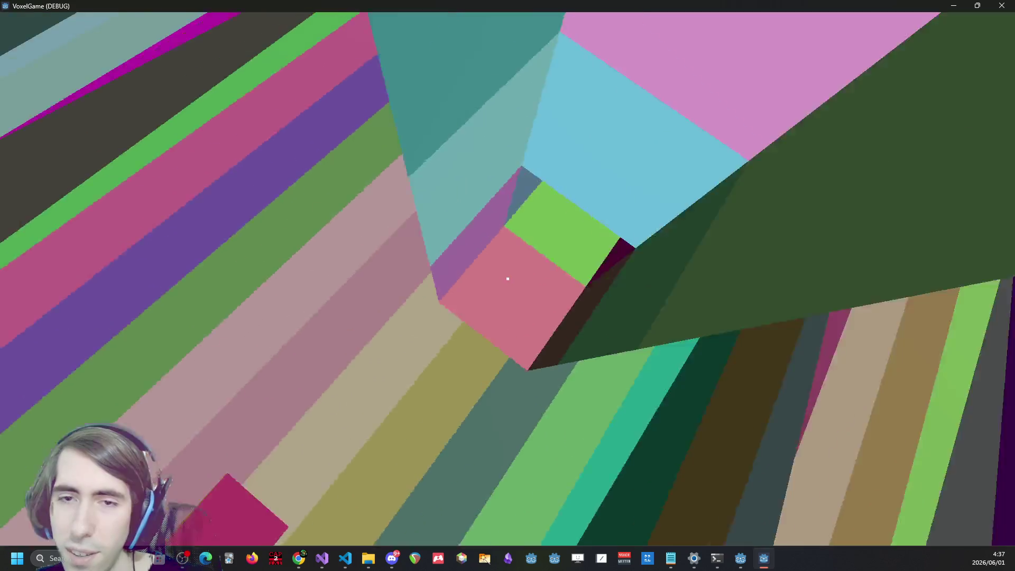
pyautogui.press('w')
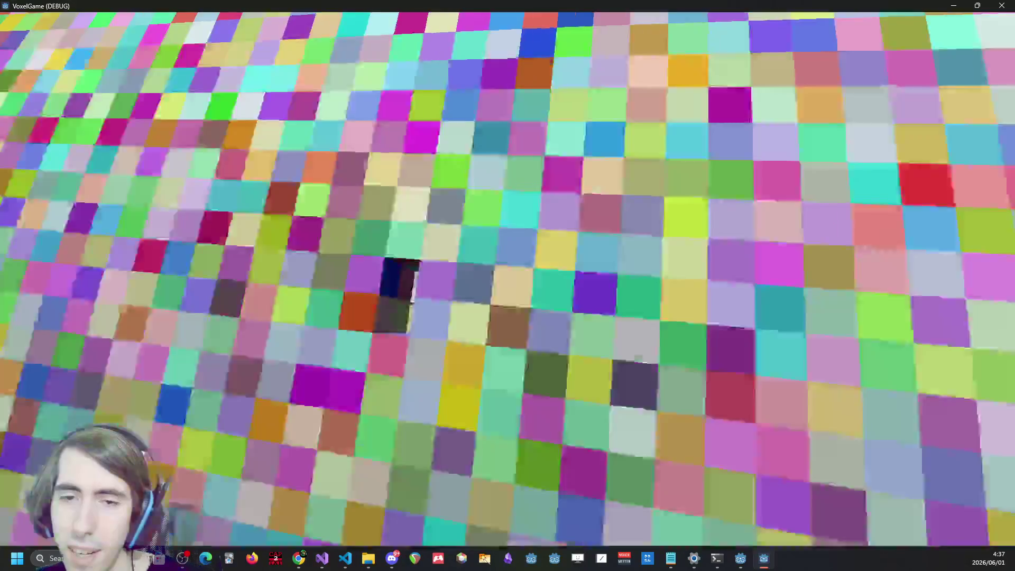
pyautogui.press('s')
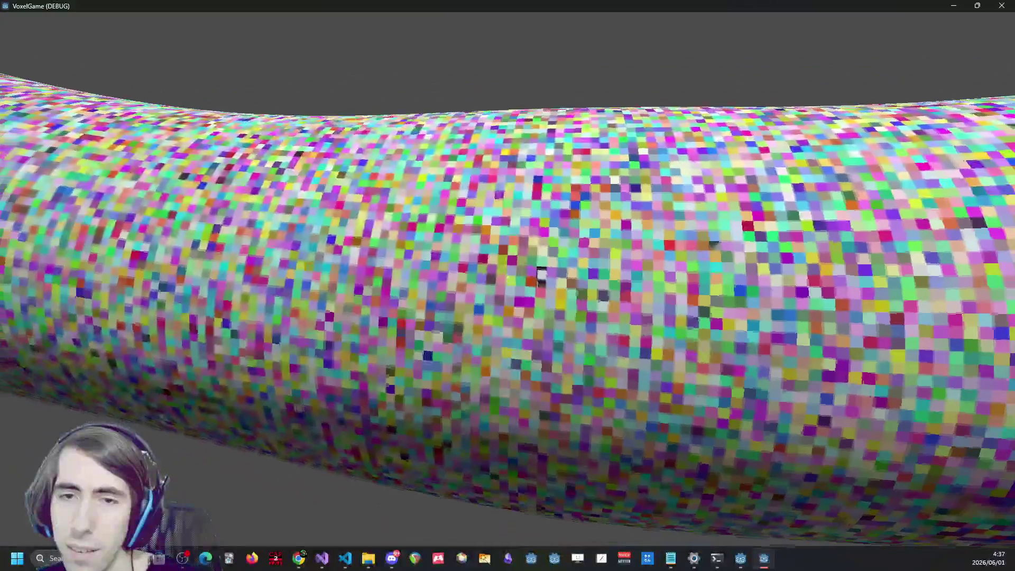
pyautogui.press('w')
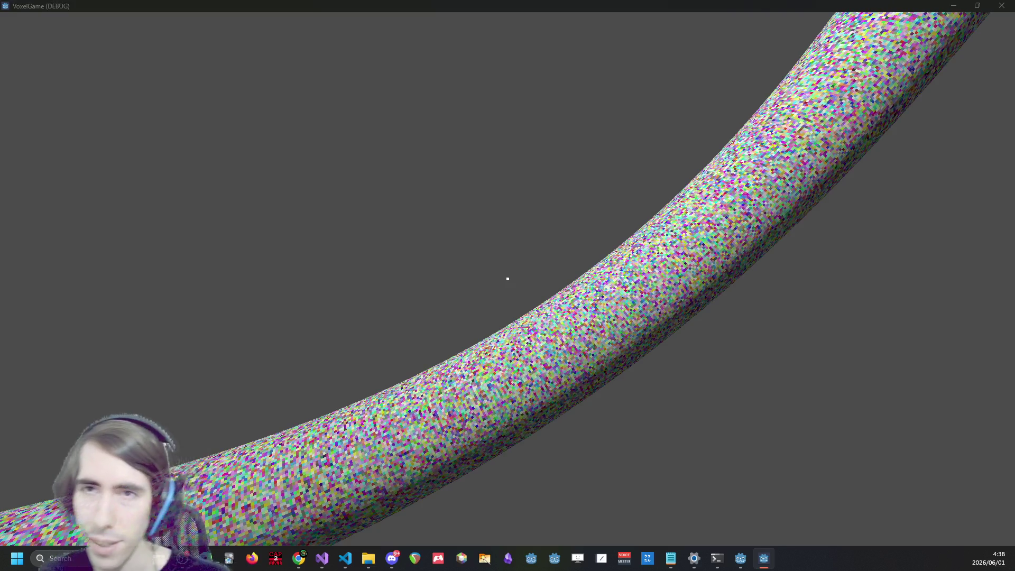
pyautogui.press('F8')
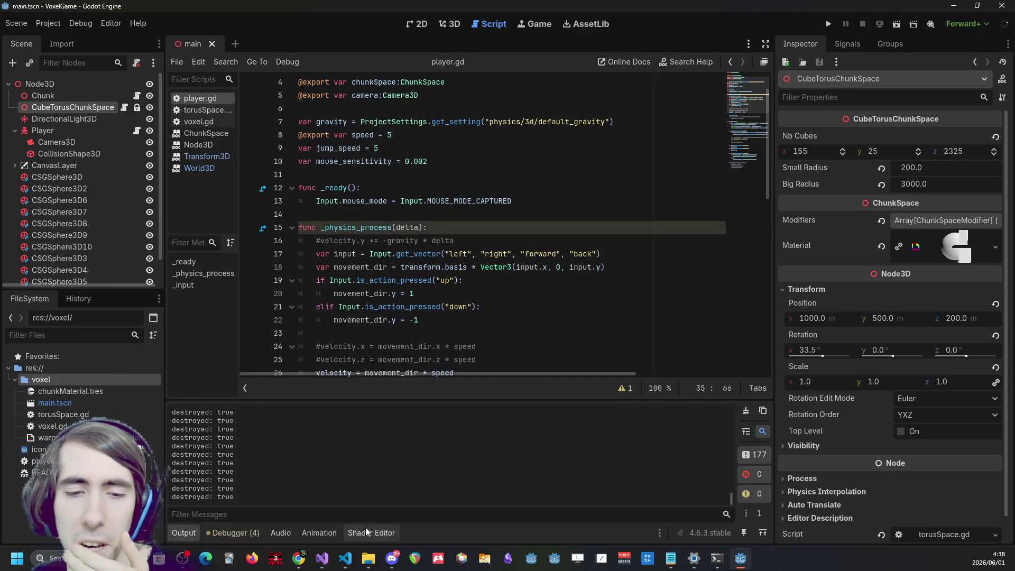
# Open the warpedVoxelChunk shader code and highlight the word basis to find its uses
pyautogui.click(366, 528)
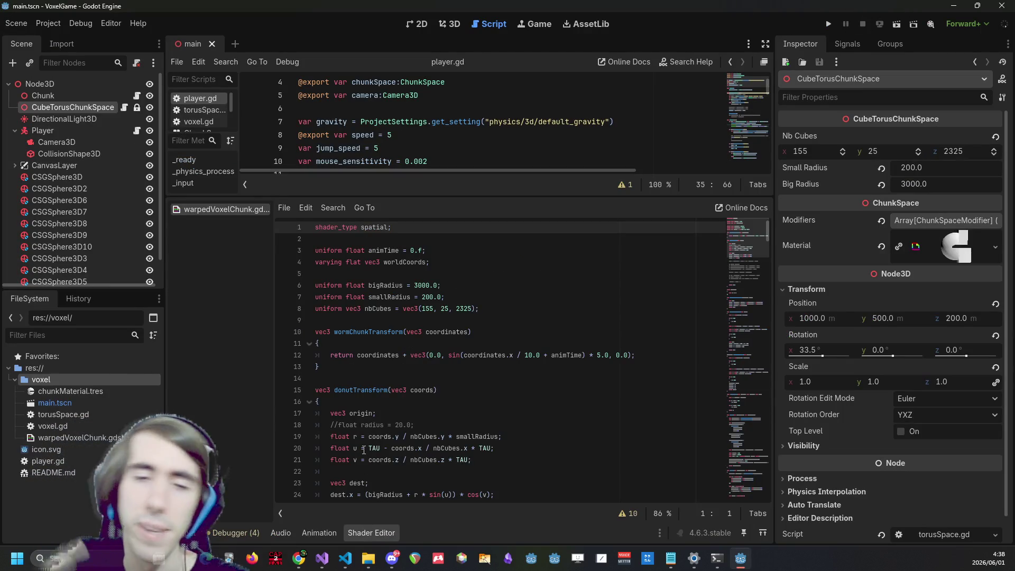
pyautogui.moveTo(766, 232)
pyautogui.mouseDown()
pyautogui.moveTo(757, 419)
pyautogui.moveTo(746, 439)
pyautogui.mouseUp()
pyautogui.keyDown('ctrl'); pyautogui.scroll(2, 464, 364); pyautogui.keyUp('ctrl')
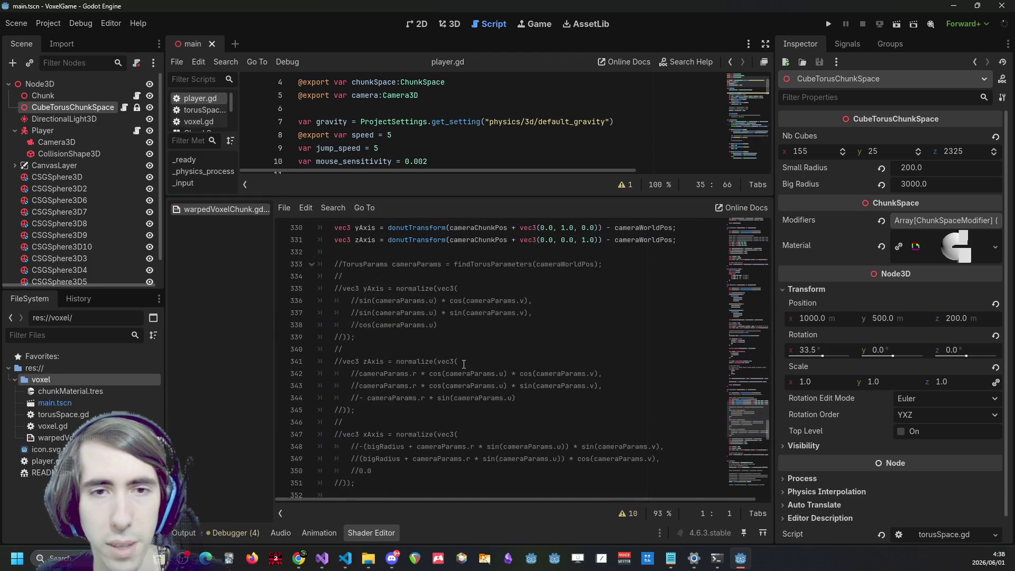
pyautogui.scroll(-10, 439, 343)
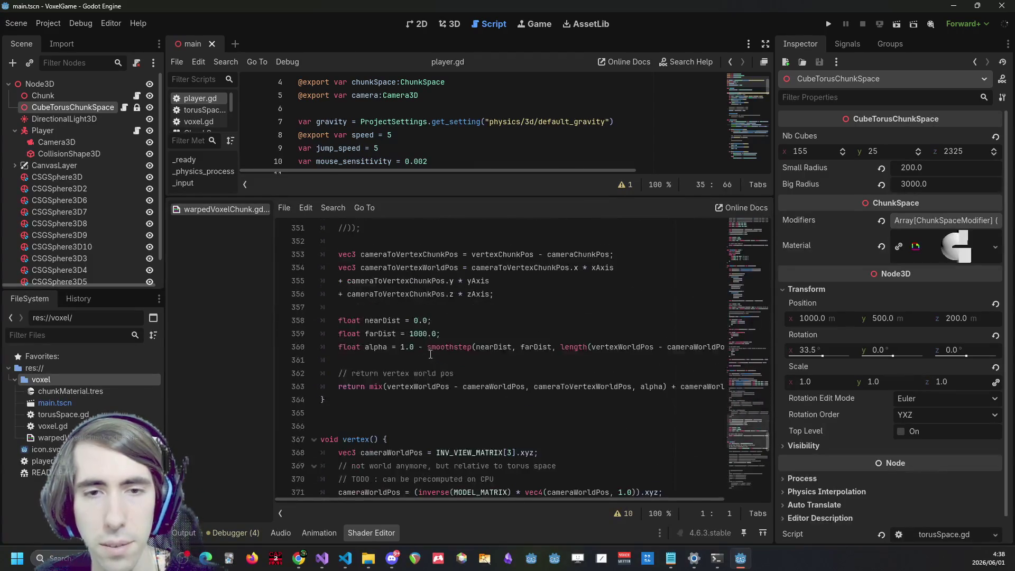
pyautogui.scroll(6, 433, 324)
pyautogui.scroll(15, 434, 324)
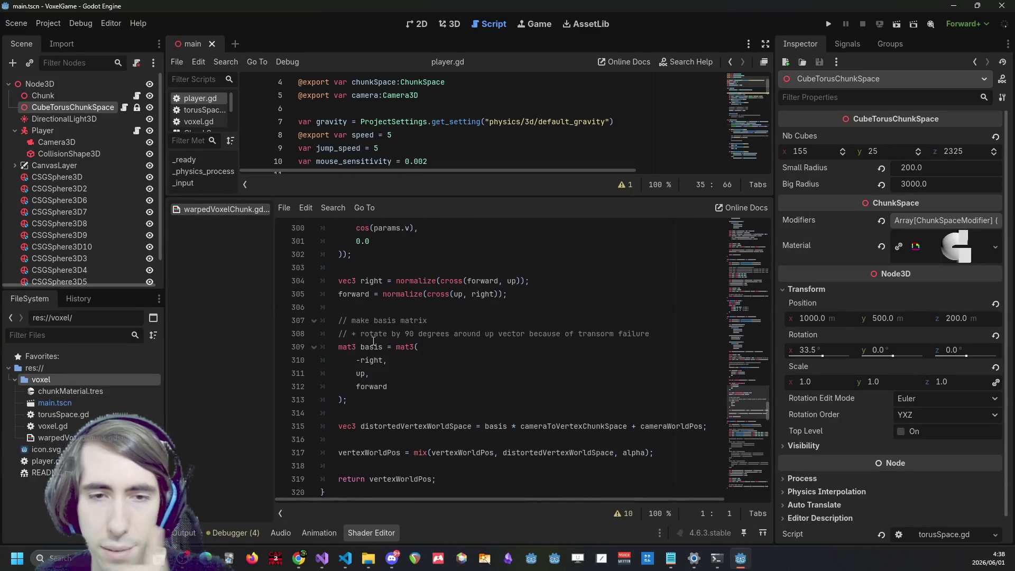
pyautogui.doubleClick(371, 347)
# Select and review the torus basis code, then bring Visual Studio's cubeChunk.cpp forward
pyautogui.moveTo(709, 426)
pyautogui.mouseDown()
pyautogui.moveTo(328, 426)
pyautogui.moveTo(454, 360)
pyautogui.moveTo(313, 355)
pyautogui.mouseUp()
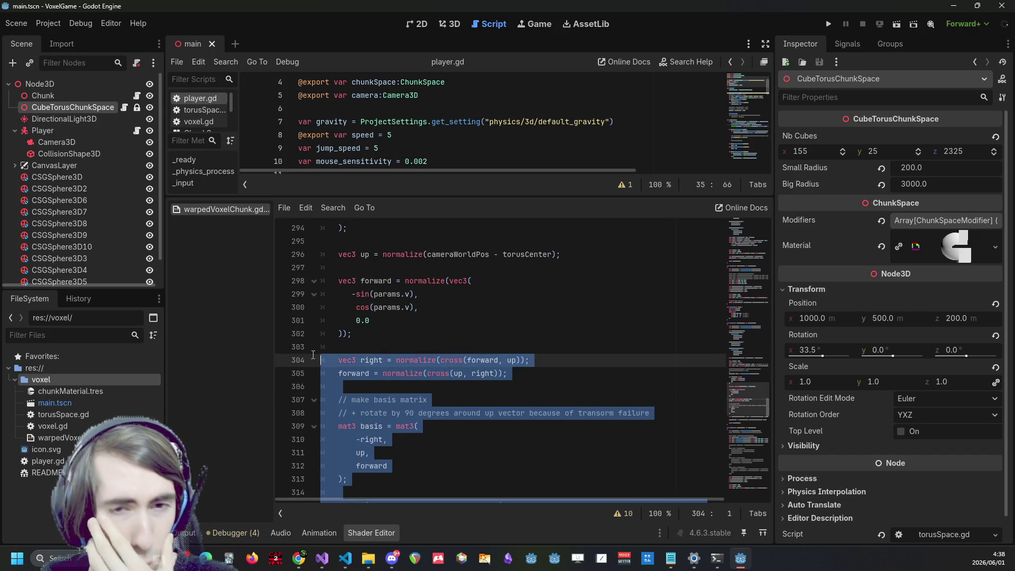
pyautogui.scroll(2, 313, 355)
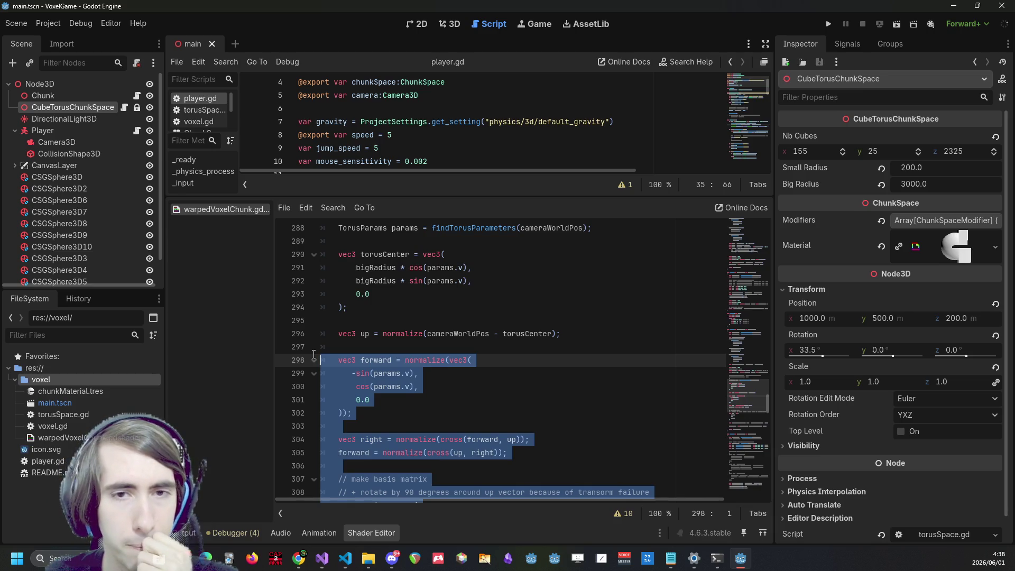
pyautogui.scroll(1, 314, 354)
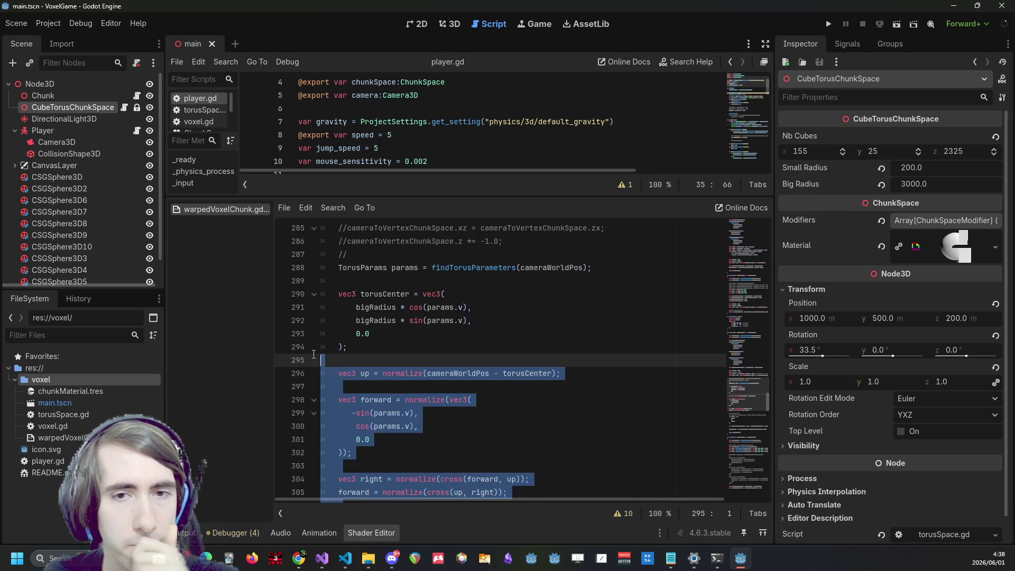
pyautogui.scroll(3, 314, 354)
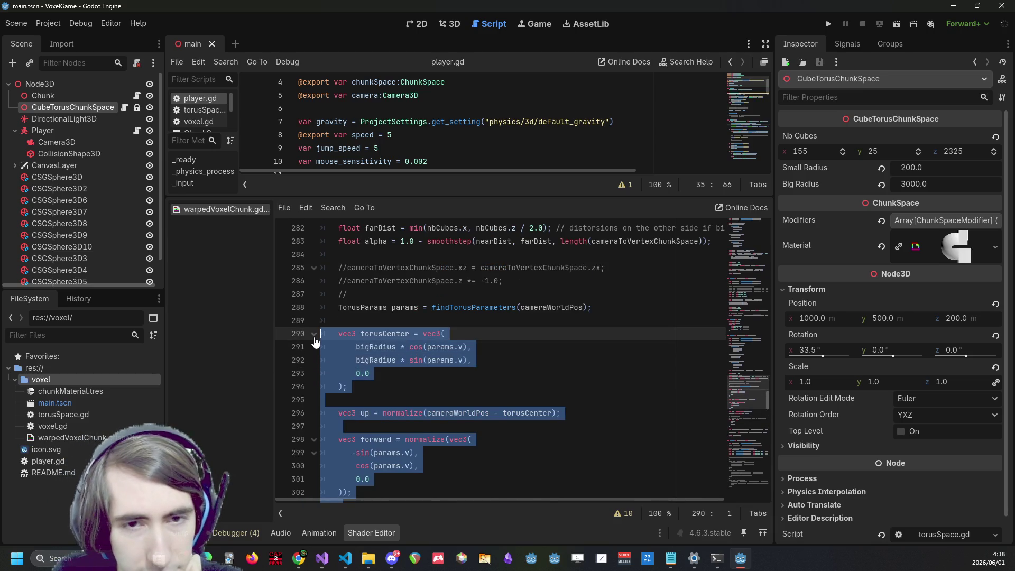
pyautogui.scroll(1, 419, 310)
pyautogui.scroll(-1, 419, 310)
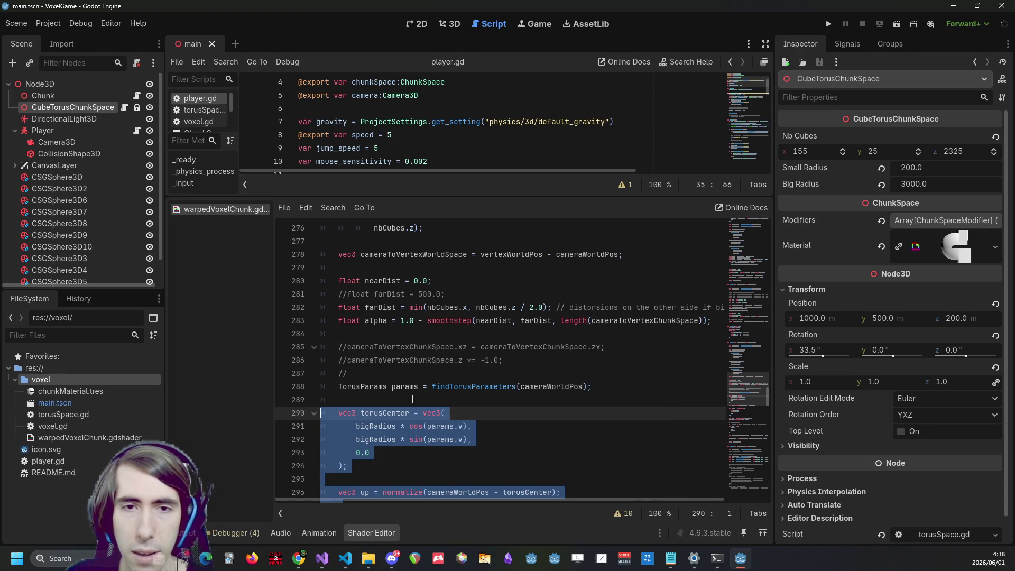
pyautogui.scroll(5, 413, 399)
pyautogui.scroll(3, 412, 395)
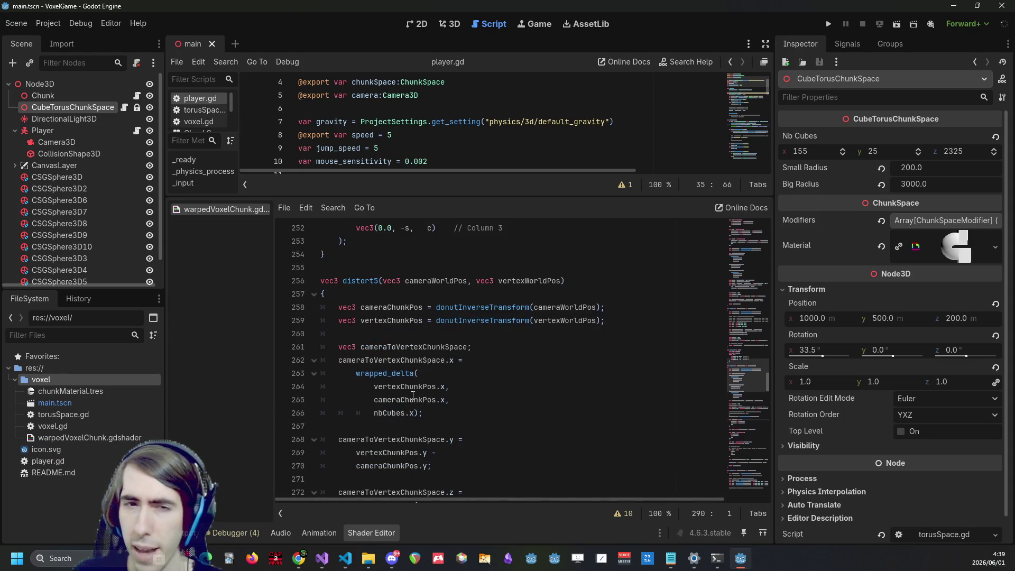
pyautogui.scroll(-6, 402, 394)
pyautogui.scroll(-3, 399, 395)
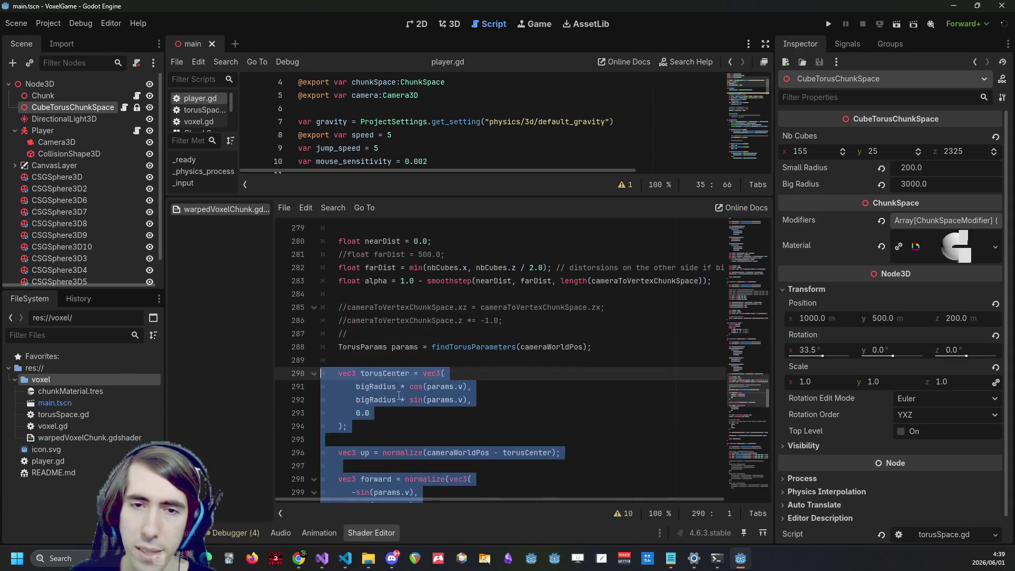
pyautogui.scroll(-2, 399, 395)
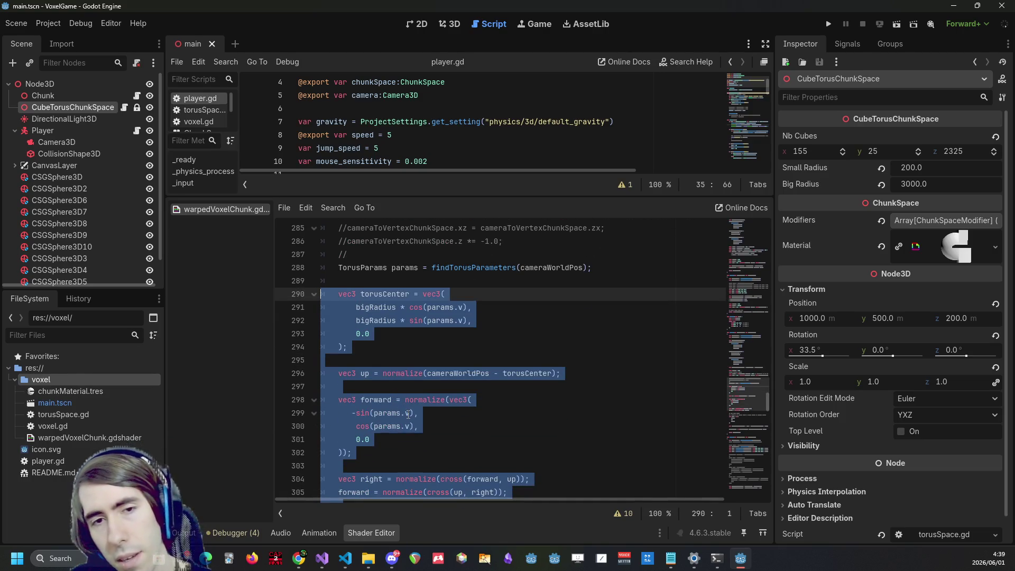
pyautogui.scroll(3, 396, 388)
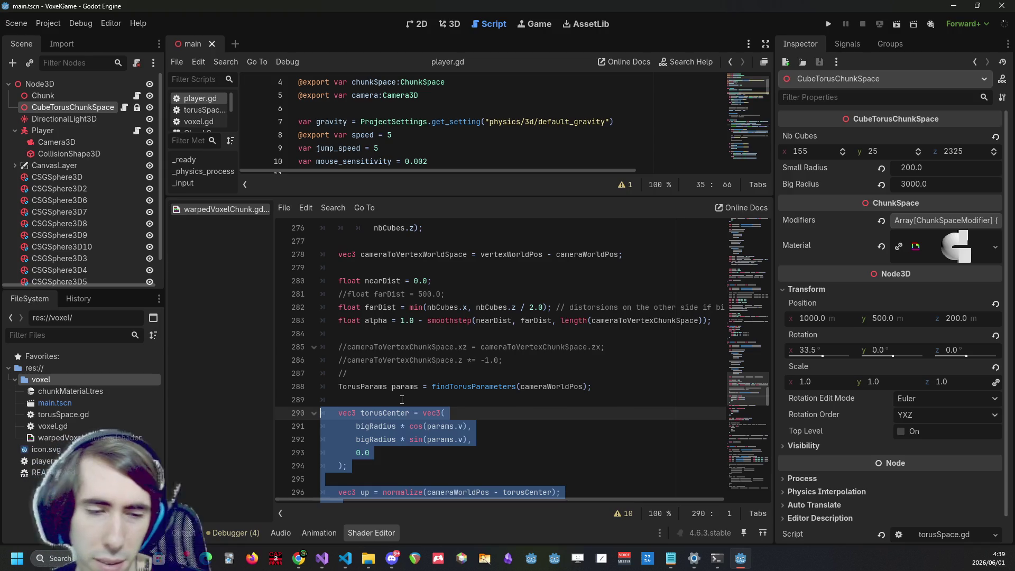
pyautogui.scroll(-4, 445, 420)
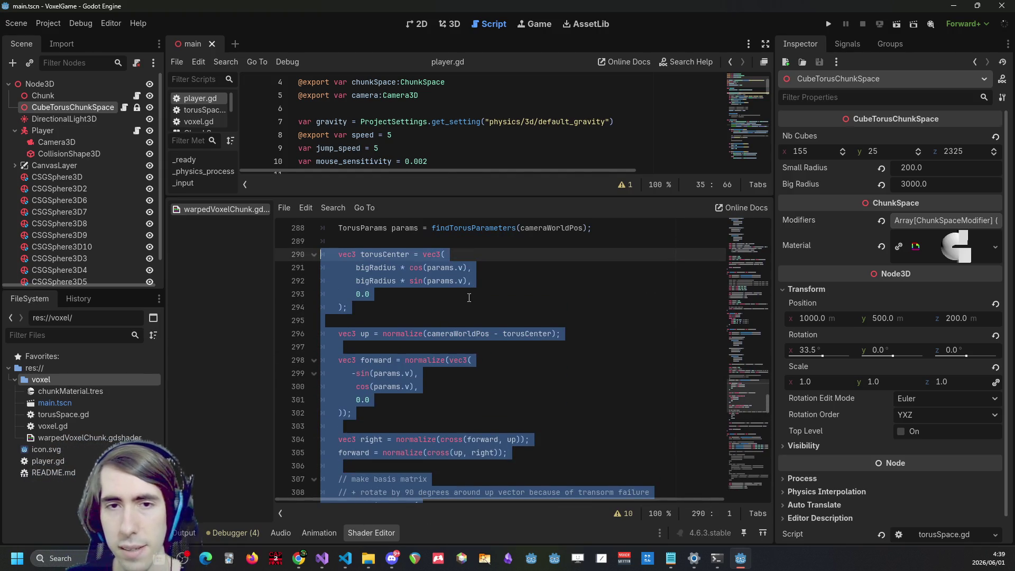
pyautogui.click(327, 551)
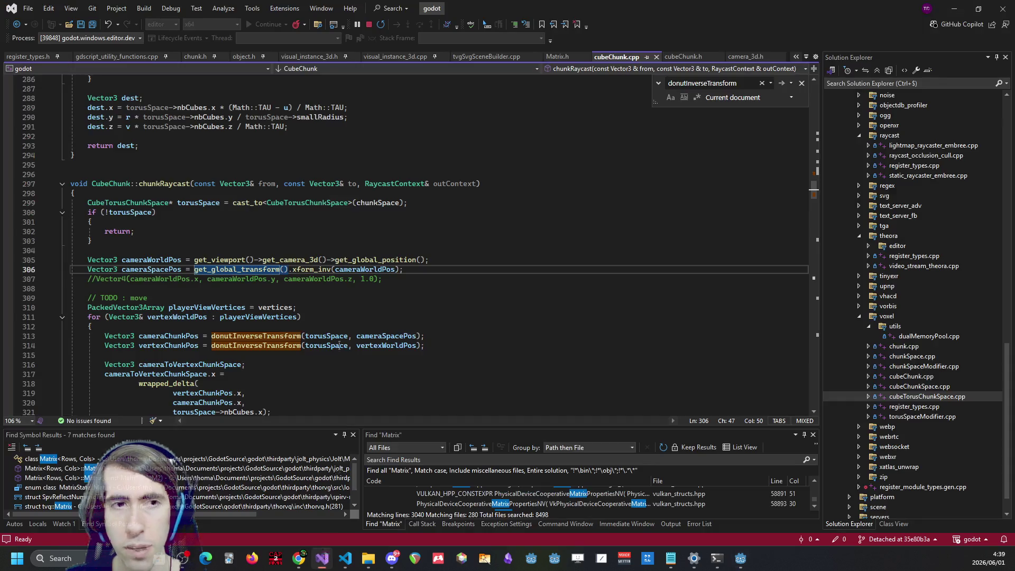
# Look at chunkRaycast at line 303 of cubeChunk.cpp, then return to the Godot editor
pyautogui.click(305, 236)
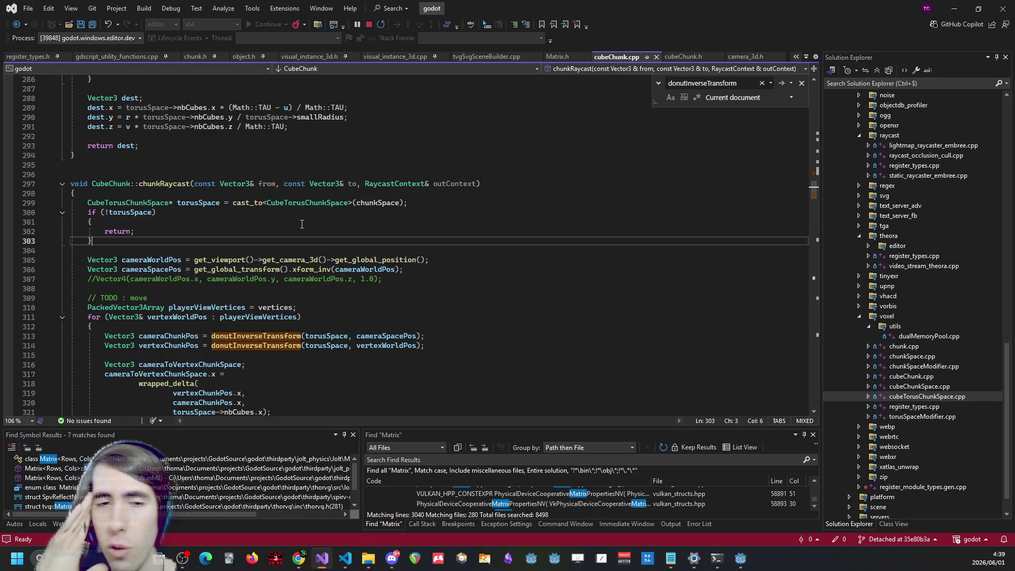
pyautogui.click(740, 557)
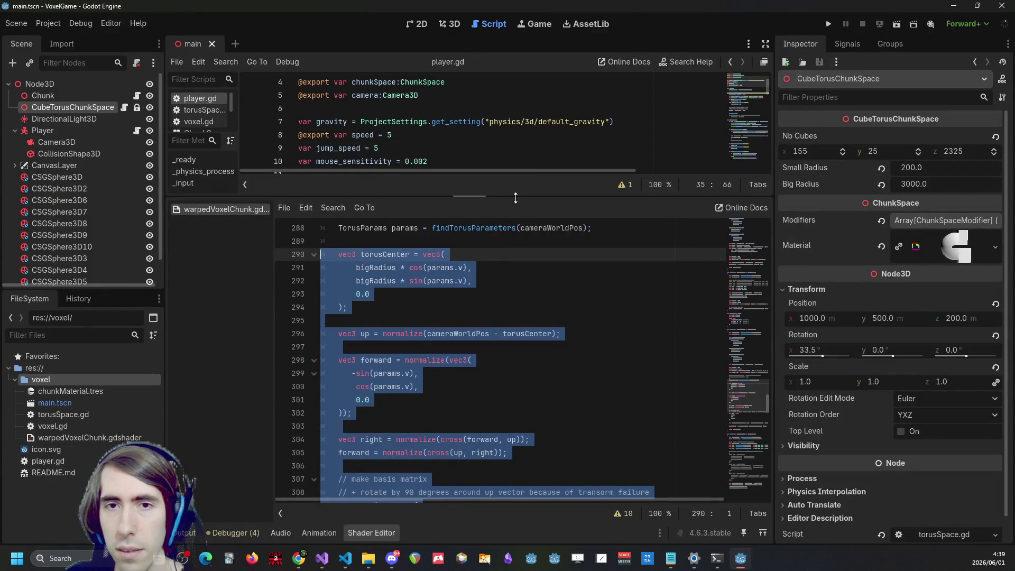
# Enlarge the player.gd pane, test-run the game flying toward the torus surface, then stop it
pyautogui.moveTo(468, 196); pyautogui.dragTo(468, 333)
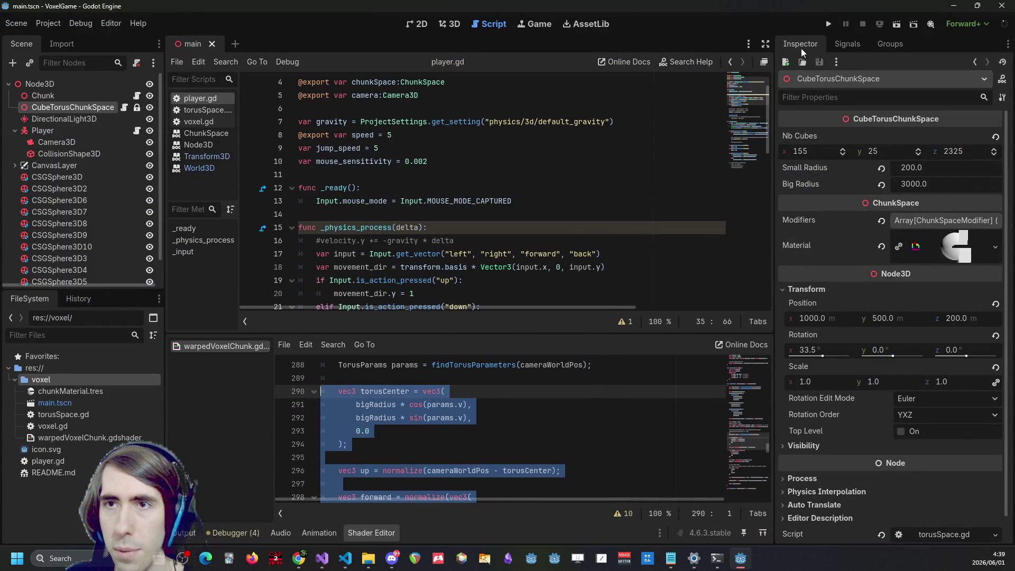
pyautogui.click(827, 24)
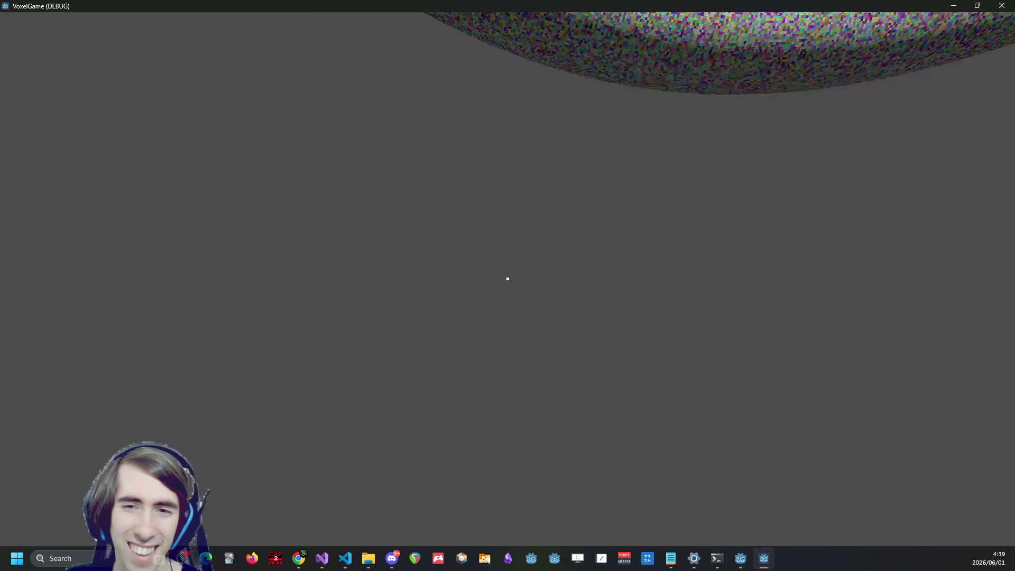
pyautogui.press('w')
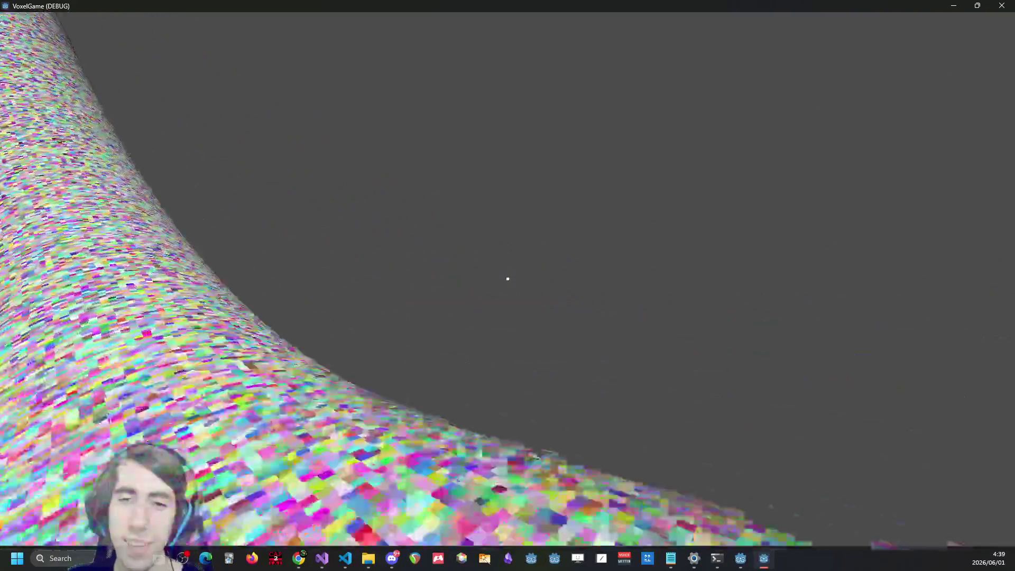
pyautogui.moveTo(508, 278)
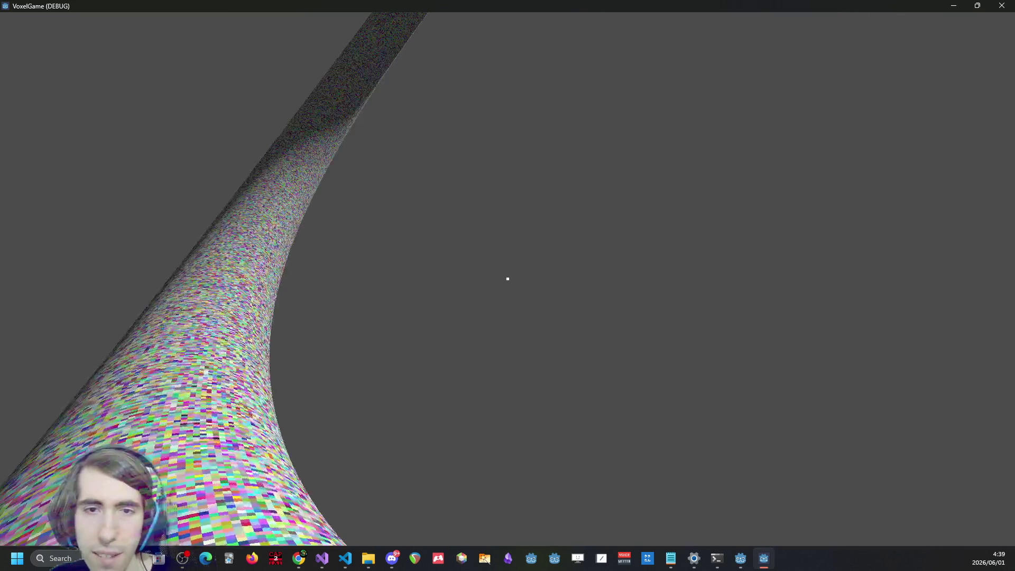
pyautogui.press('F8')
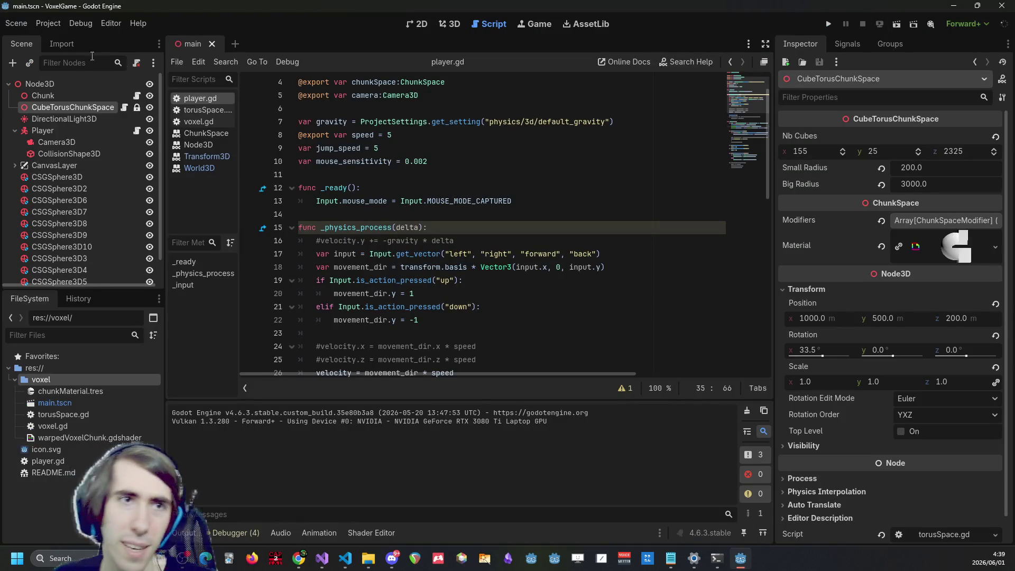
pyautogui.click(49, 24)
pyautogui.click(55, 37)
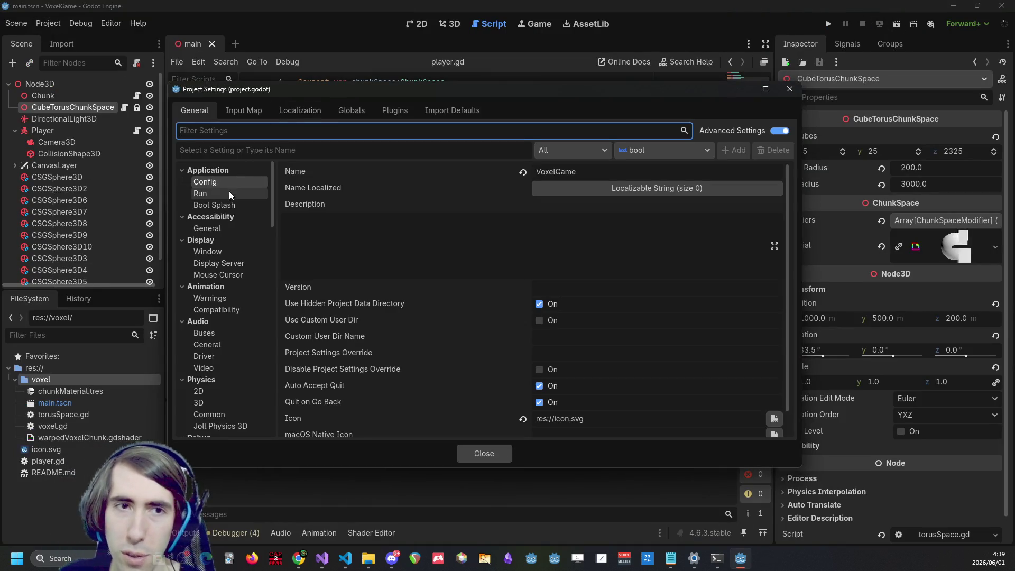
pyautogui.click(223, 251)
pyautogui.click(224, 275)
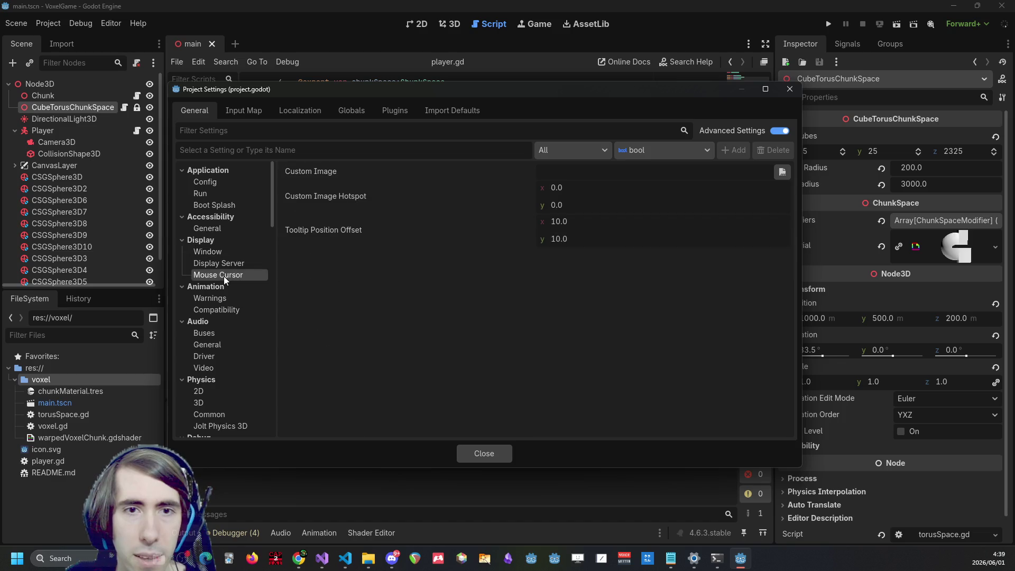
pyautogui.click(220, 299)
pyautogui.click(218, 310)
pyautogui.click(790, 90)
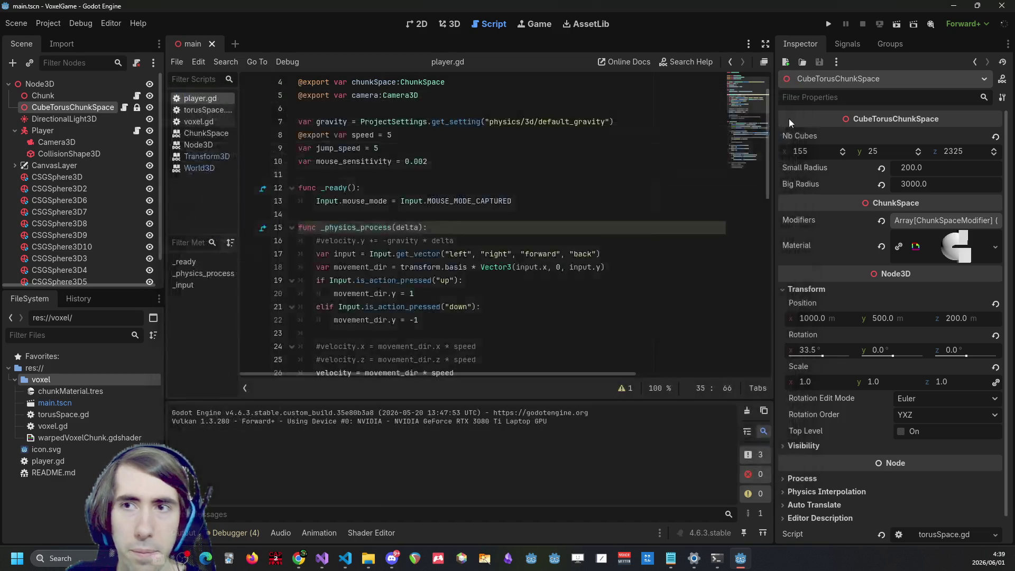
pyautogui.hotkey('alt', 'Tab')
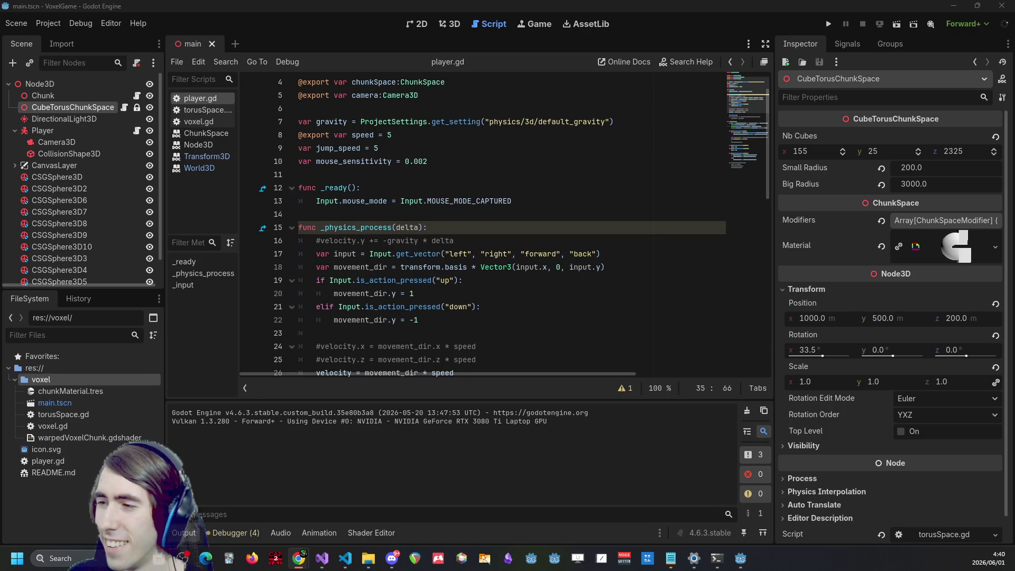
pyautogui.click(605, 238)
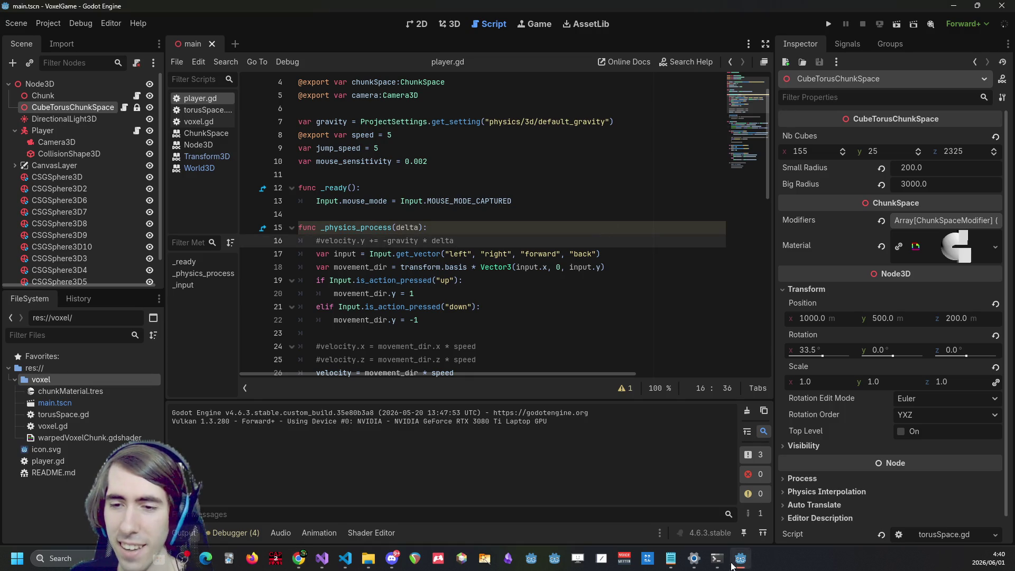
pyautogui.moveTo(717, 558)
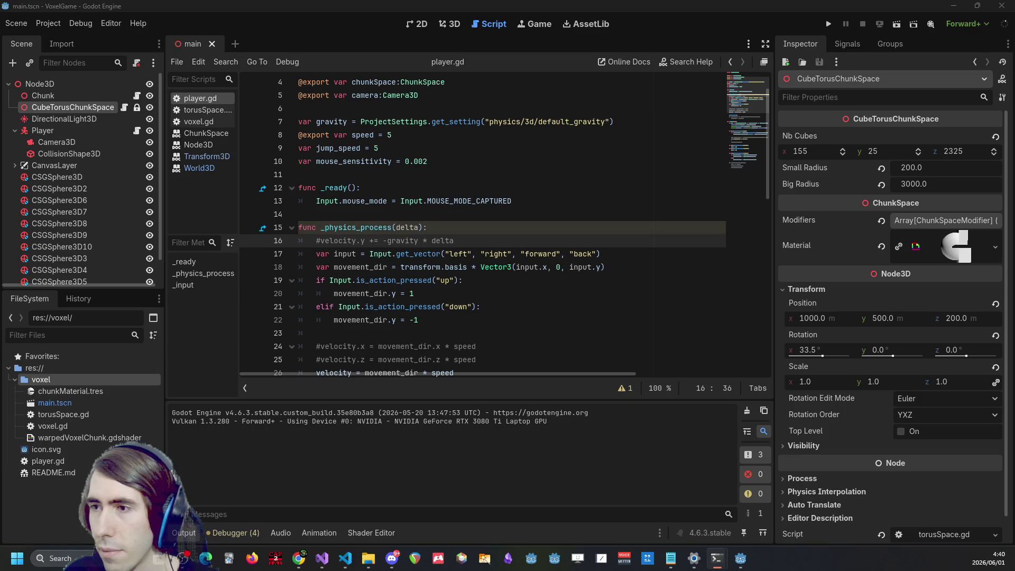
pyautogui.click(328, 214)
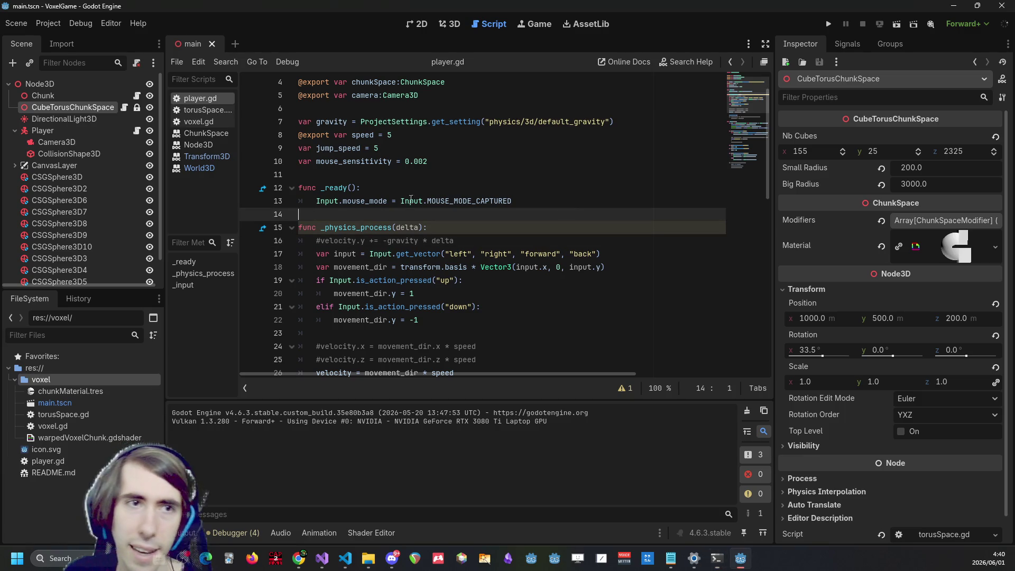
pyautogui.click(15, 130)
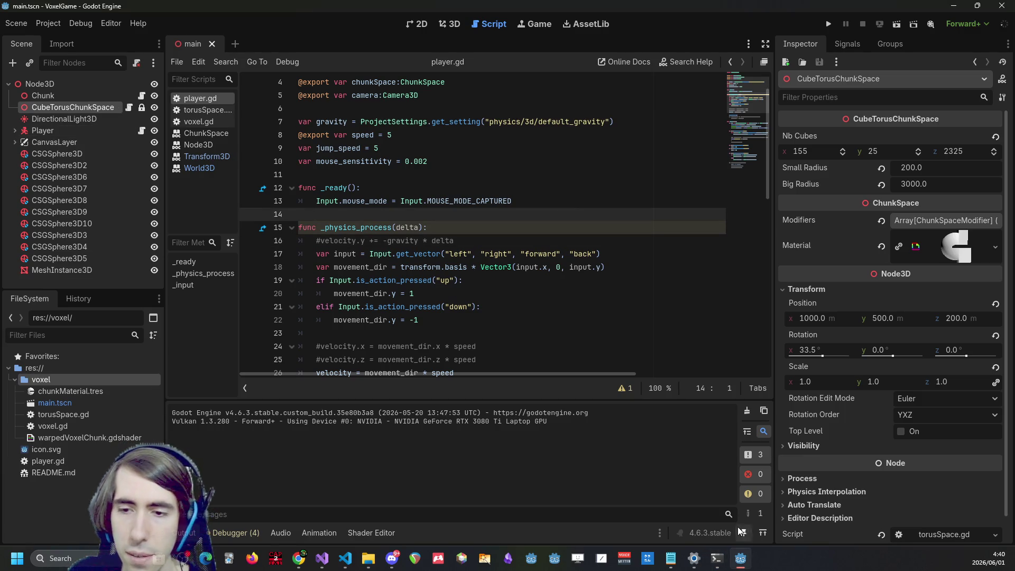
pyautogui.click(713, 558)
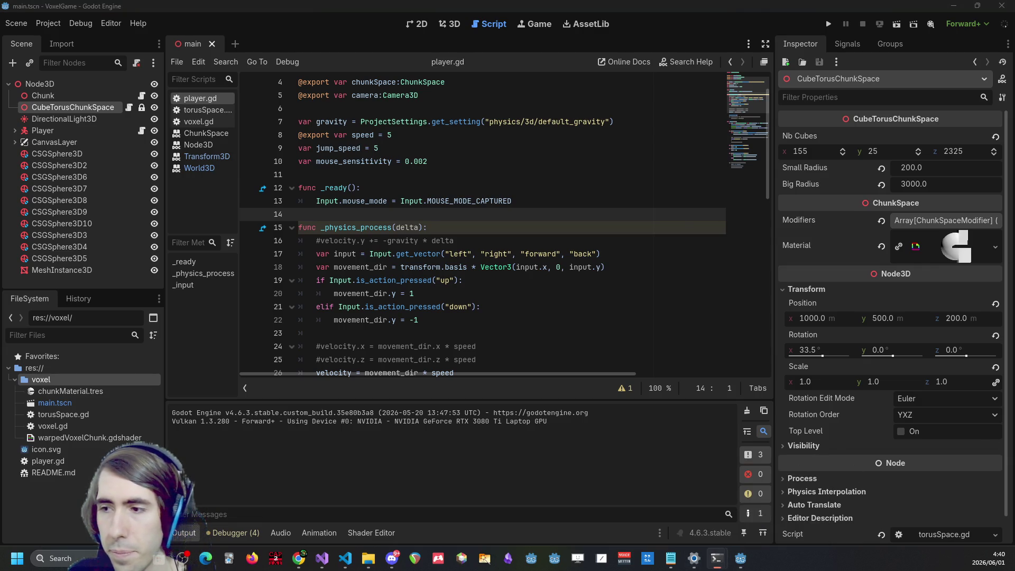
pyautogui.click(716, 558)
# Check git status, stage all changes with git add, and view the git log
pyautogui.write('g')
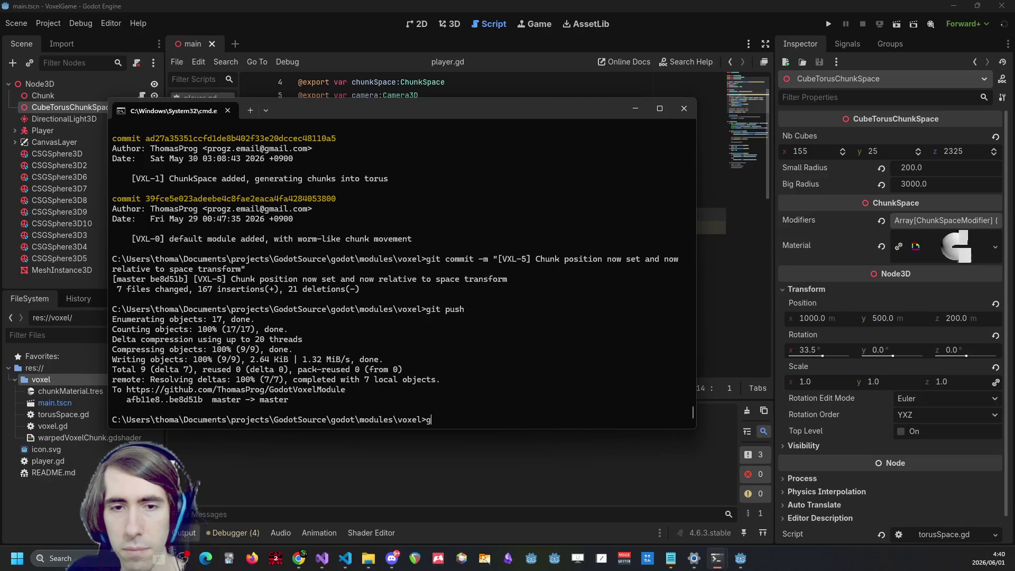
pyautogui.press('Return')
pyautogui.write('git add .')
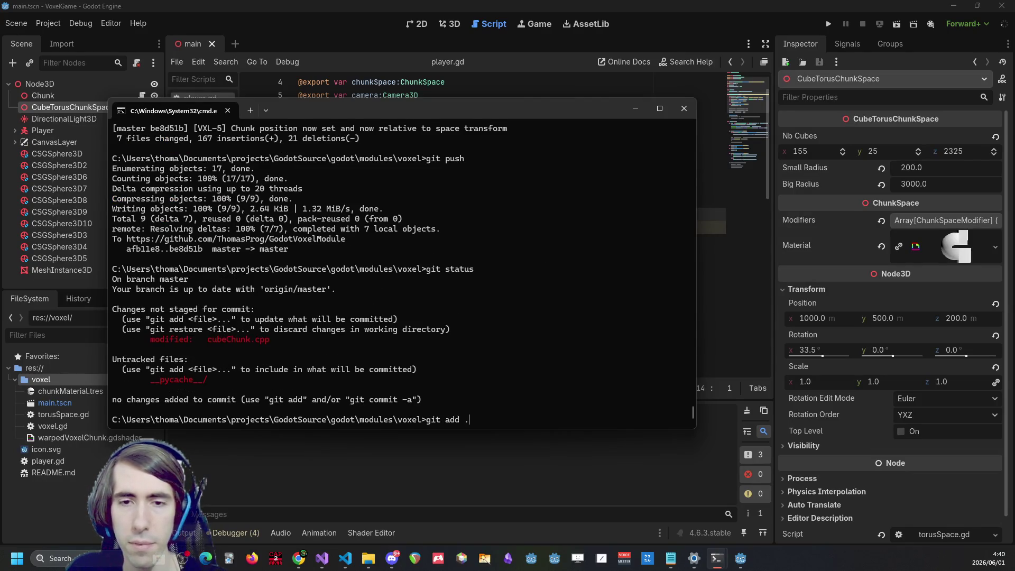
pyautogui.press('Return')
pyautogui.write('git')
pyautogui.press('BackSpace')
pyautogui.press('BackSpace')
pyautogui.press('BackSpace')
pyautogui.write('log')
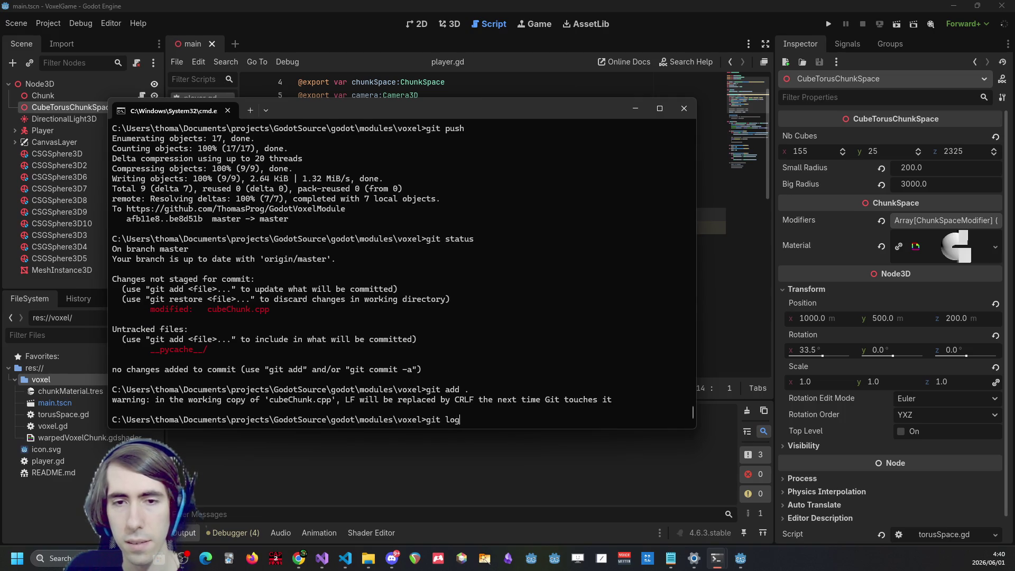
pyautogui.press('Return')
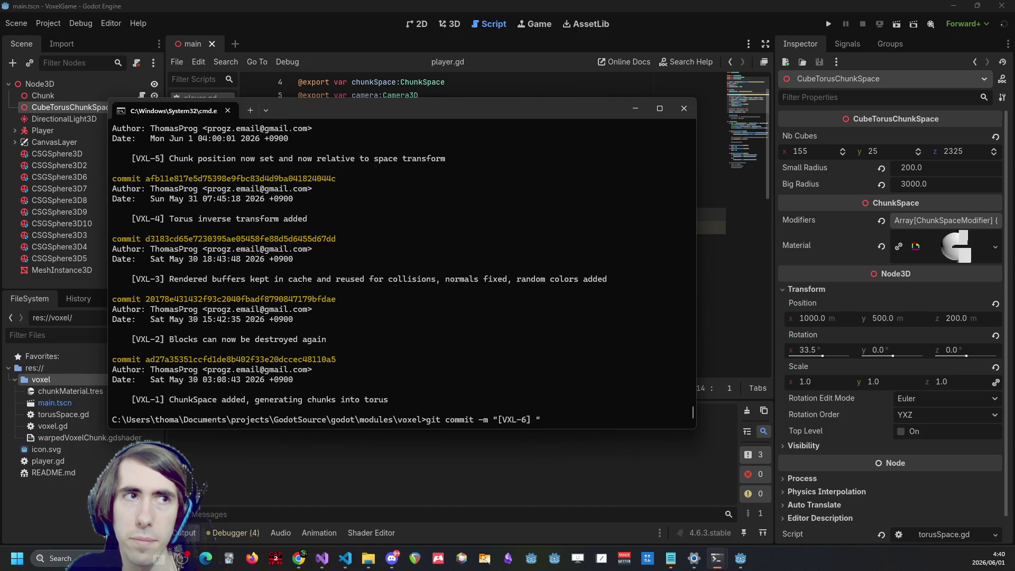
# Commit as "[VXL-6] raycast now taking into account local deformation (but dirty)", push, and leave the terminal
pyautogui.write('taking into account local deformation (dirt')
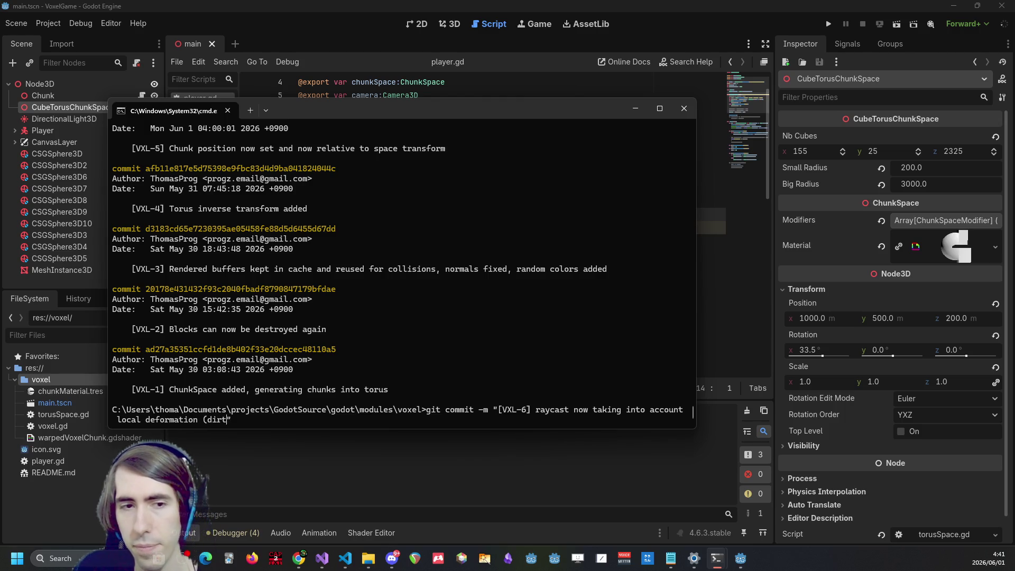
pyautogui.write('but')
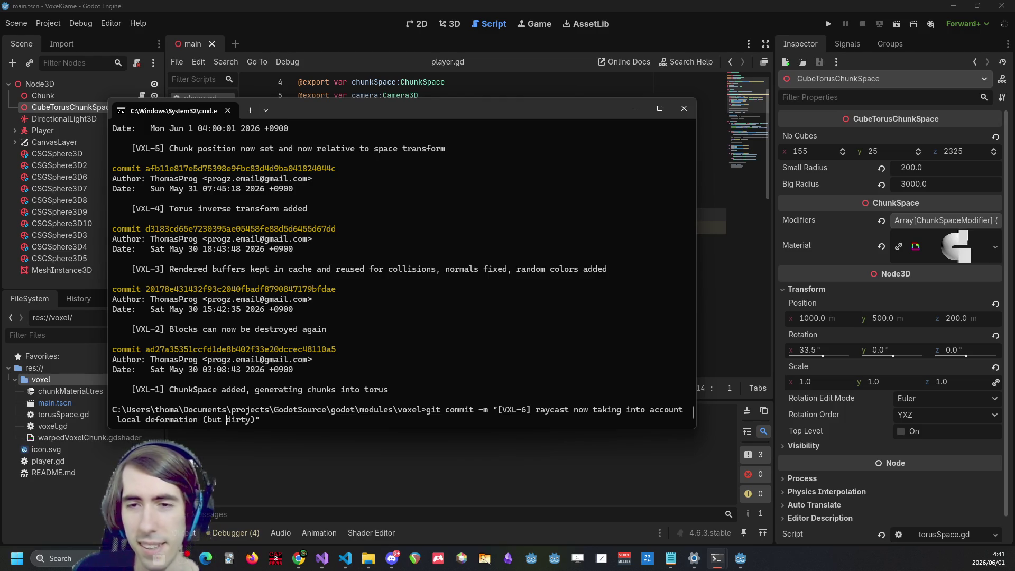
pyautogui.press('Return')
pyautogui.write('g')
pyautogui.press('Return')
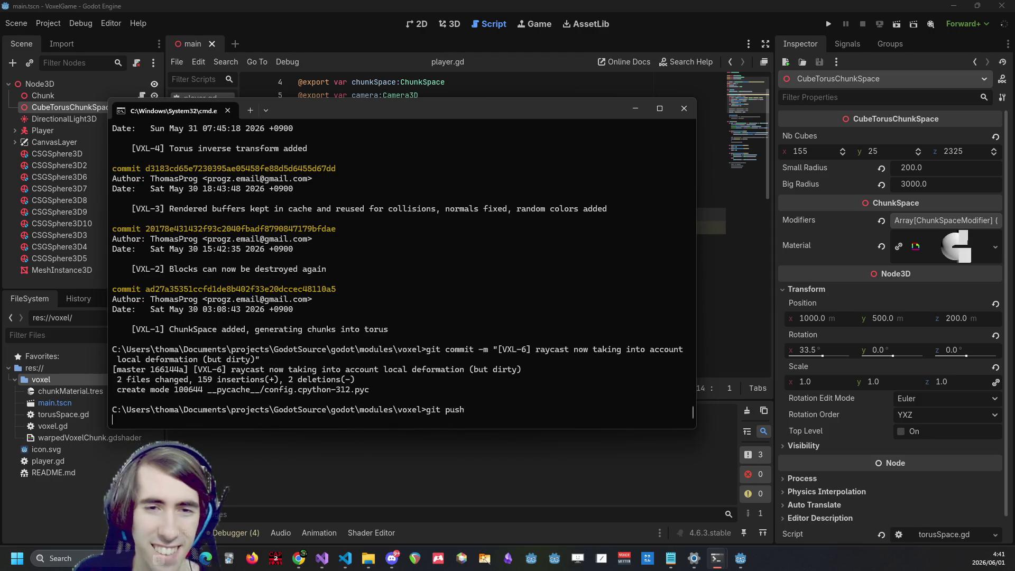
pyautogui.hotkey('alt', 'Tab')
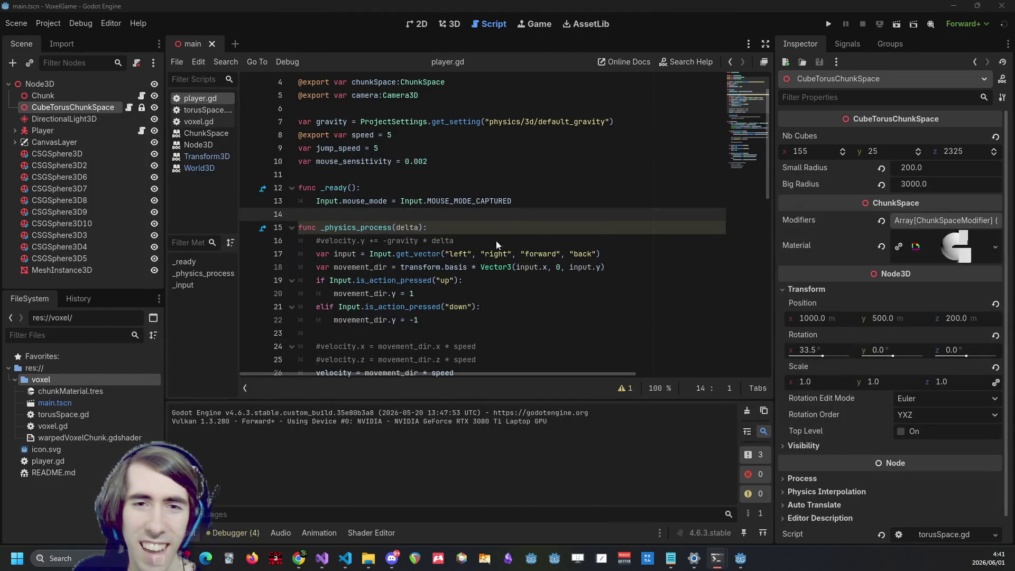
# Add a WorldEnvironment child node under Node3D
pyautogui.rightClick(53, 83)
pyautogui.click(65, 92)
pyautogui.write('world')
pyautogui.press('Return')
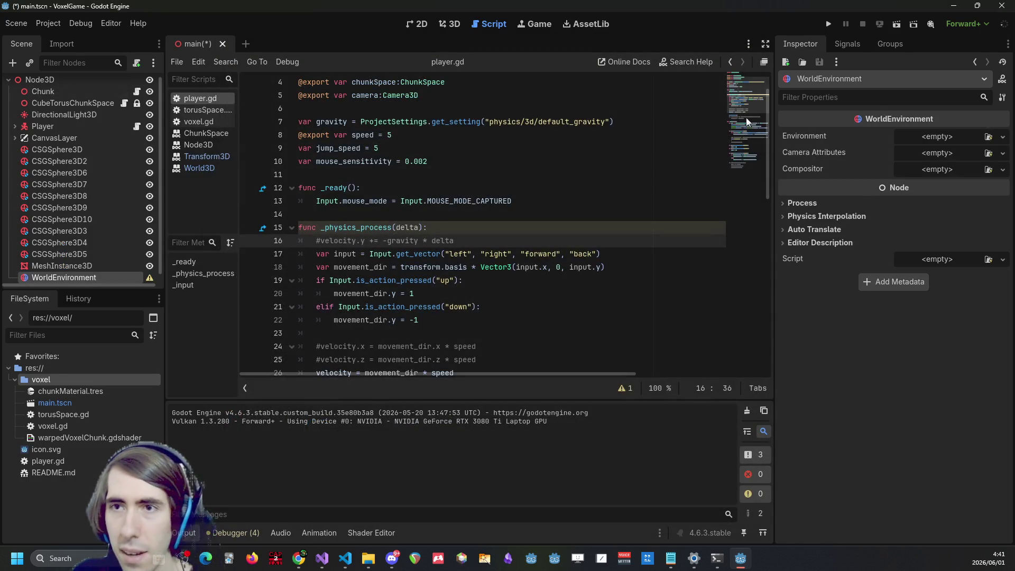
# Give it a new Environment with background mode Sky and a new Sky resource
pyautogui.click(933, 140)
pyautogui.click(950, 168)
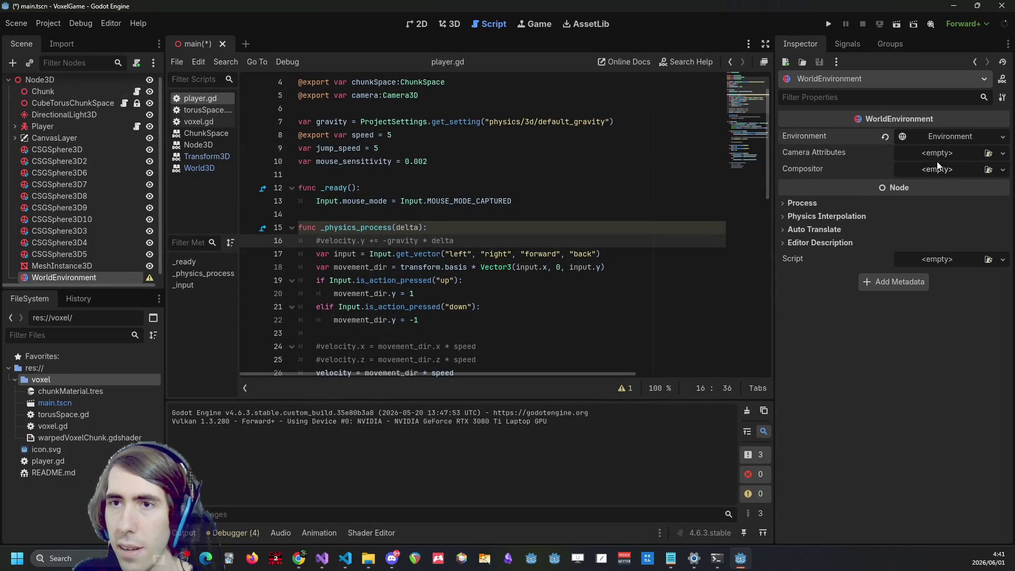
pyautogui.click(934, 134)
pyautogui.click(850, 155)
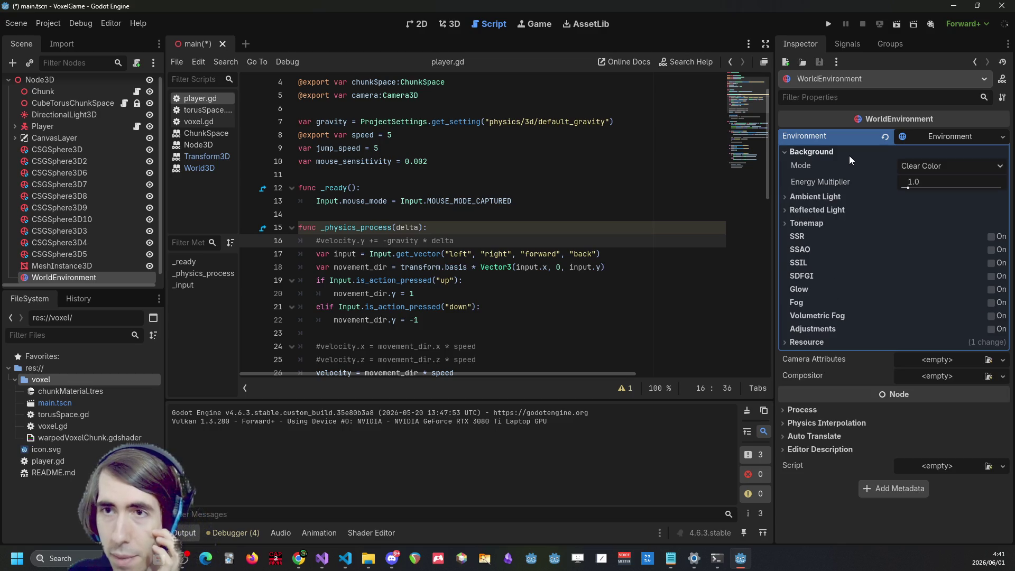
pyautogui.click(905, 166)
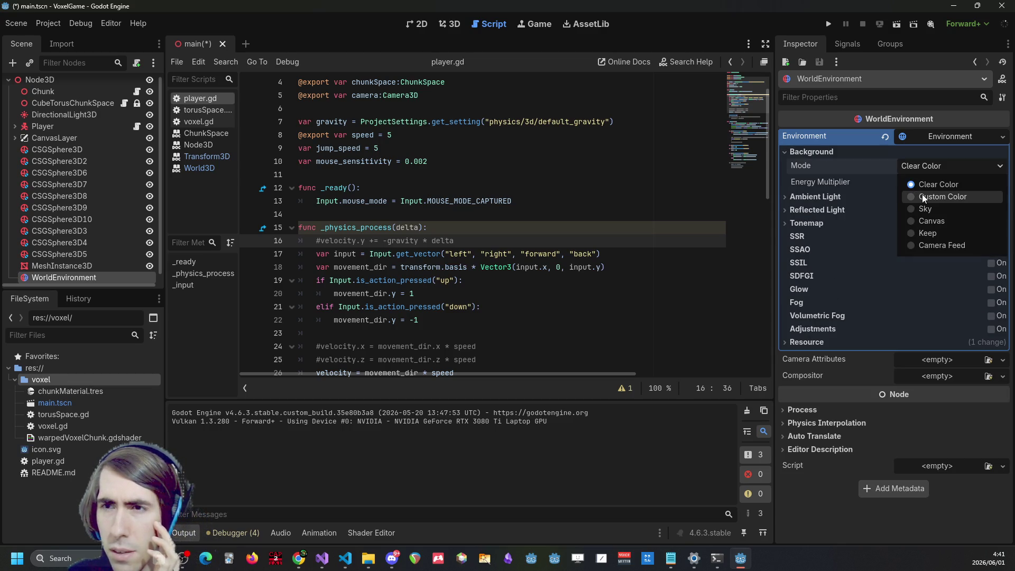
pyautogui.click(934, 209)
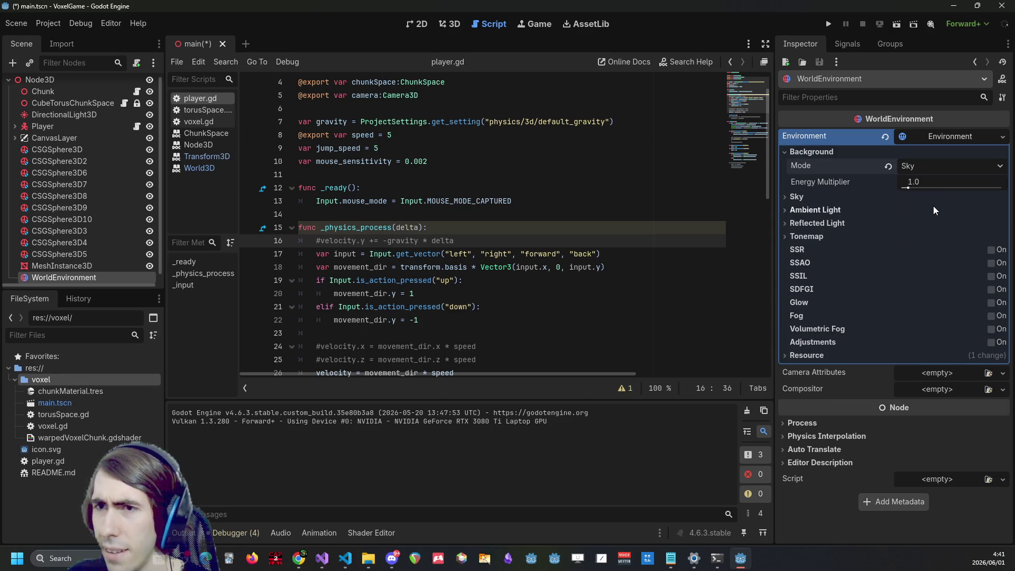
pyautogui.click(843, 196)
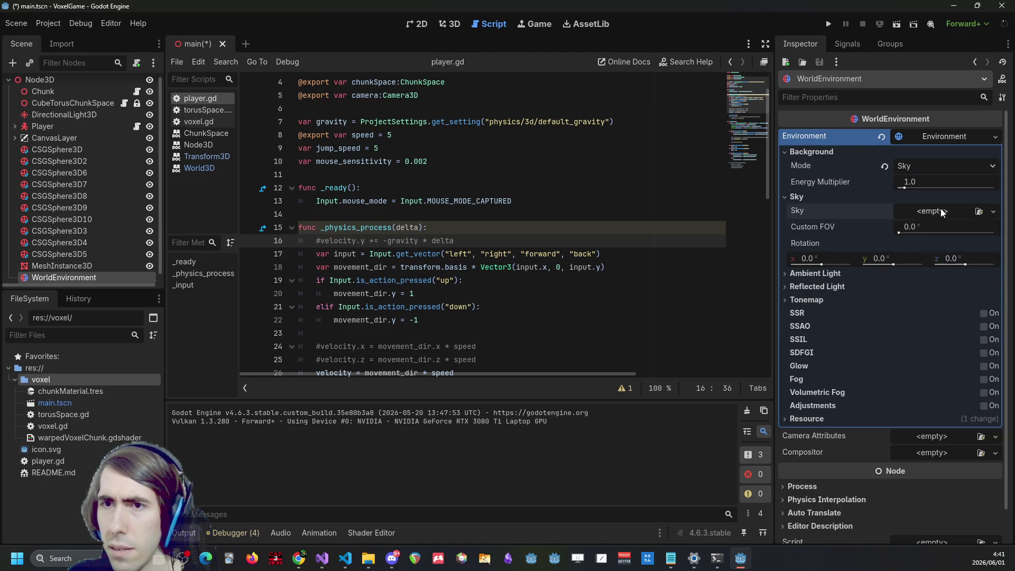
pyautogui.click(994, 211)
pyautogui.click(953, 243)
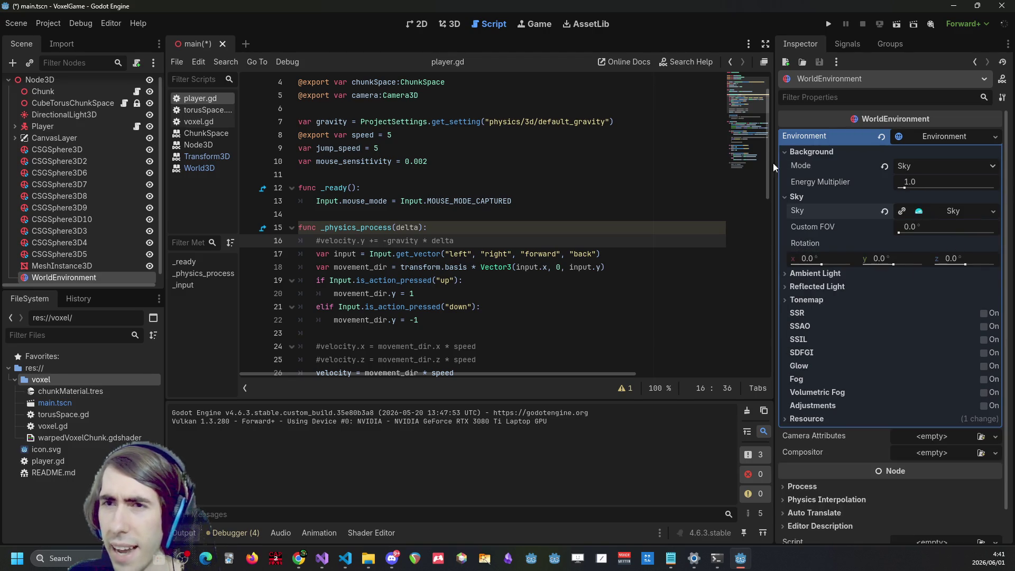
# Try a PanoramaSkyMaterial on the Sky in the 3D view, then undo it
pyautogui.click(442, 27)
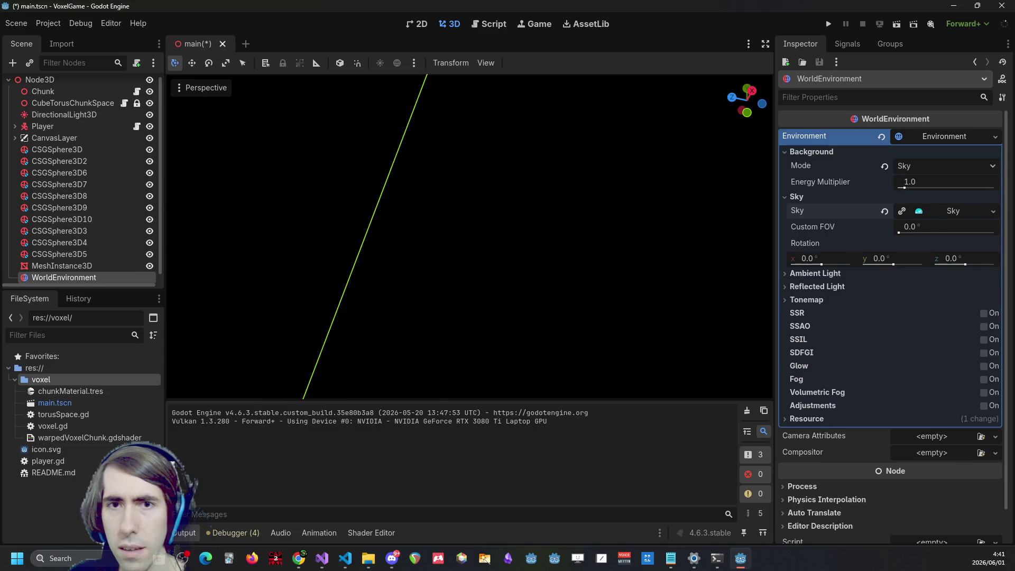
pyautogui.hotkey('ctrl', 'z')
pyautogui.hotkey('ctrl', 'z')
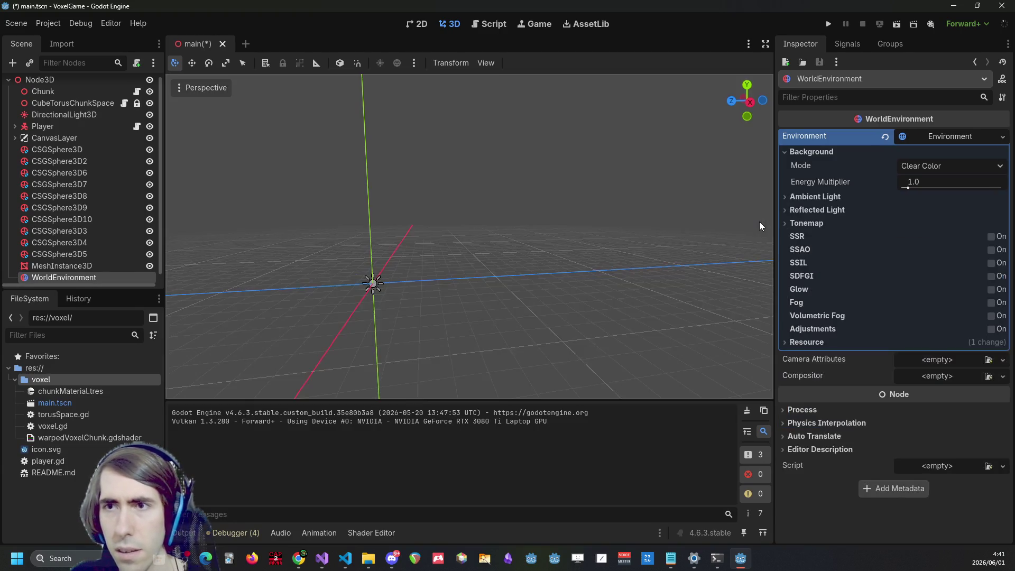
pyautogui.hotkey('ctrl', 'shift', 'z')
pyautogui.hotkey('ctrl', 'shift', 'z')
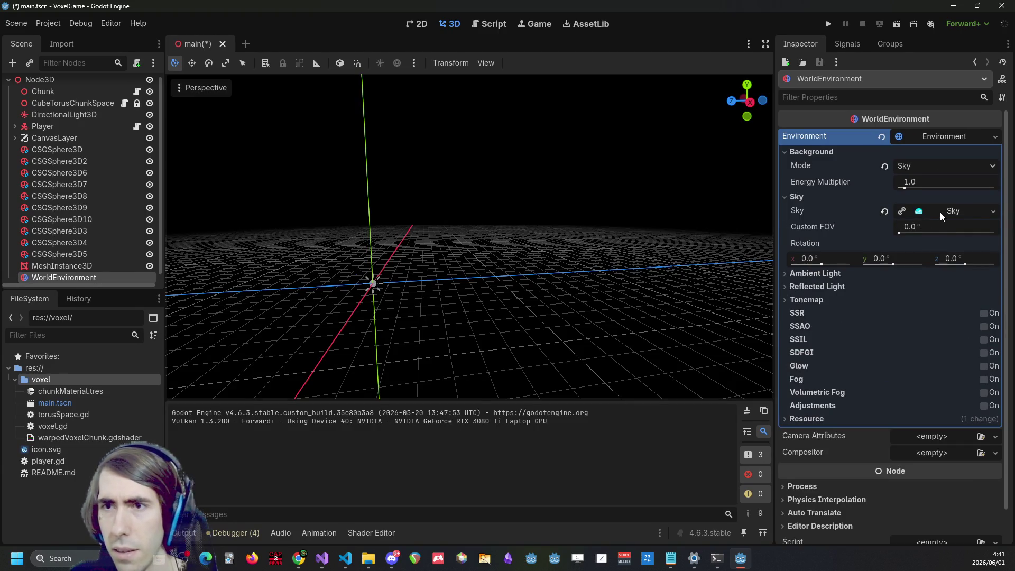
pyautogui.click(940, 211)
pyautogui.click(940, 228)
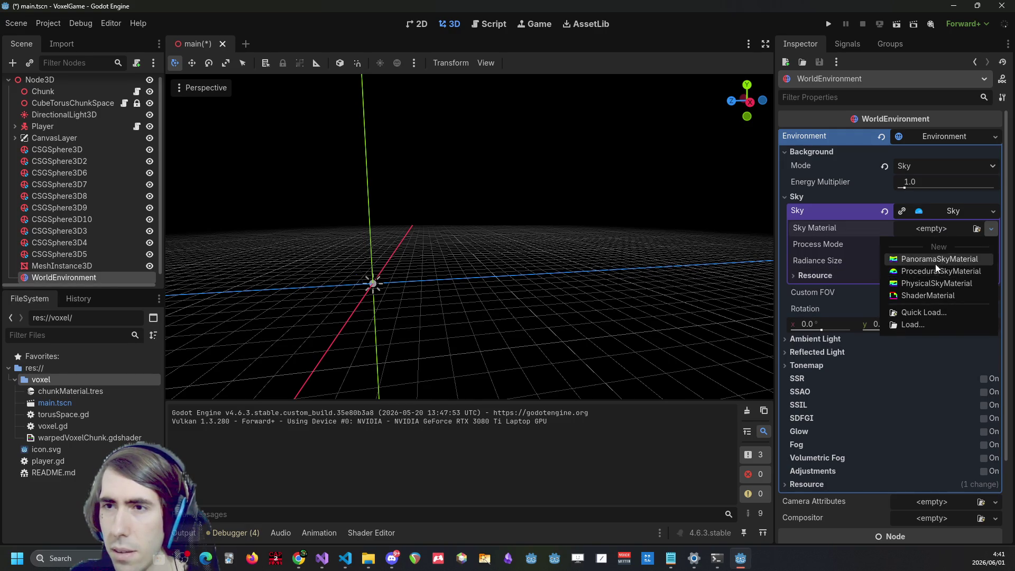
pyautogui.click(937, 260)
pyautogui.click(943, 230)
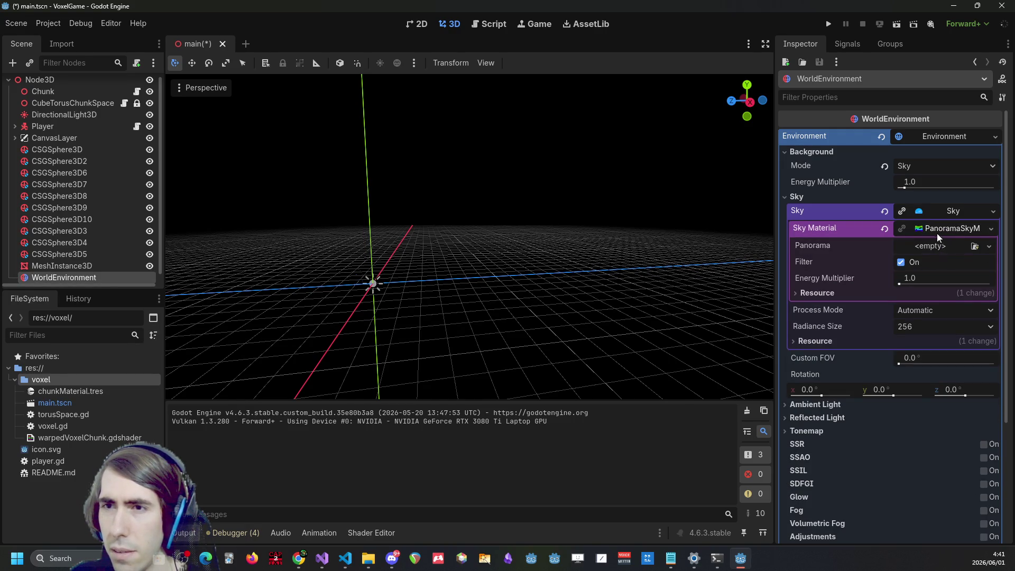
pyautogui.click(935, 247)
pyautogui.press('Escape')
pyautogui.hotkey('ctrl', 'z')
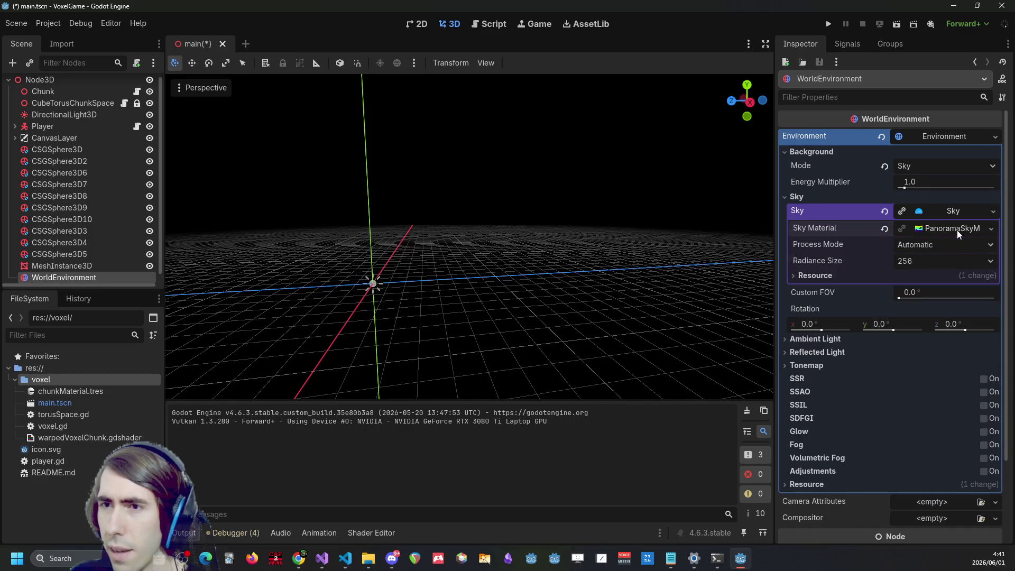
# Assign a ProceduralSkyMaterial to the Sky, check the sky in the viewport, and save main.tscn
pyautogui.click(941, 233)
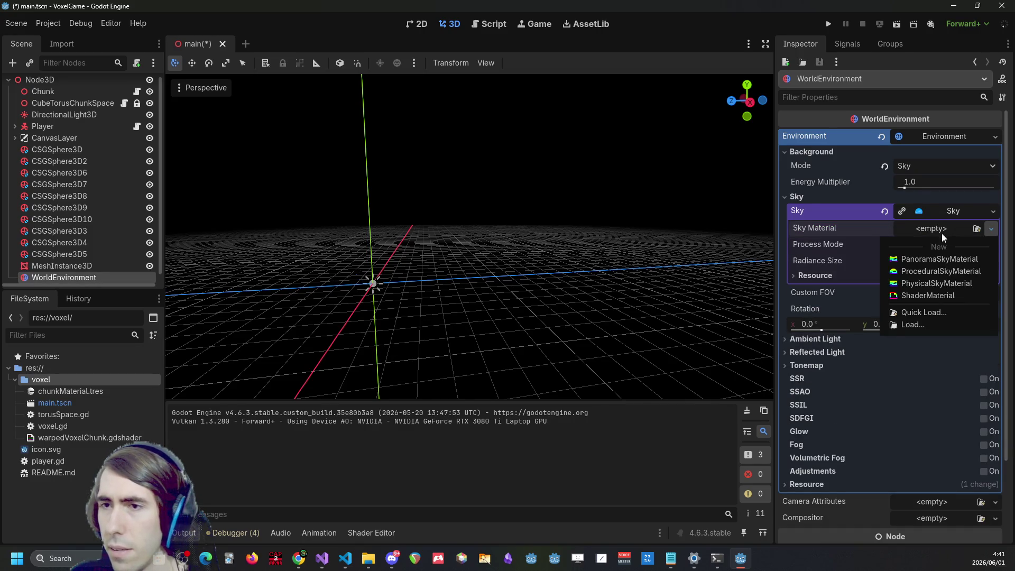
pyautogui.click(935, 271)
pyautogui.moveTo(471, 238)
pyautogui.mouseDown()
pyautogui.moveTo(470, 222)
pyautogui.moveTo(460, 244)
pyautogui.moveTo(454, 227)
pyautogui.mouseUp()
pyautogui.moveTo(607, 227); pyautogui.dragTo(601, 201)
pyautogui.hotkey('ctrl', 's')
pyautogui.moveTo(471, 238); pyautogui.dragTo(460, 227)
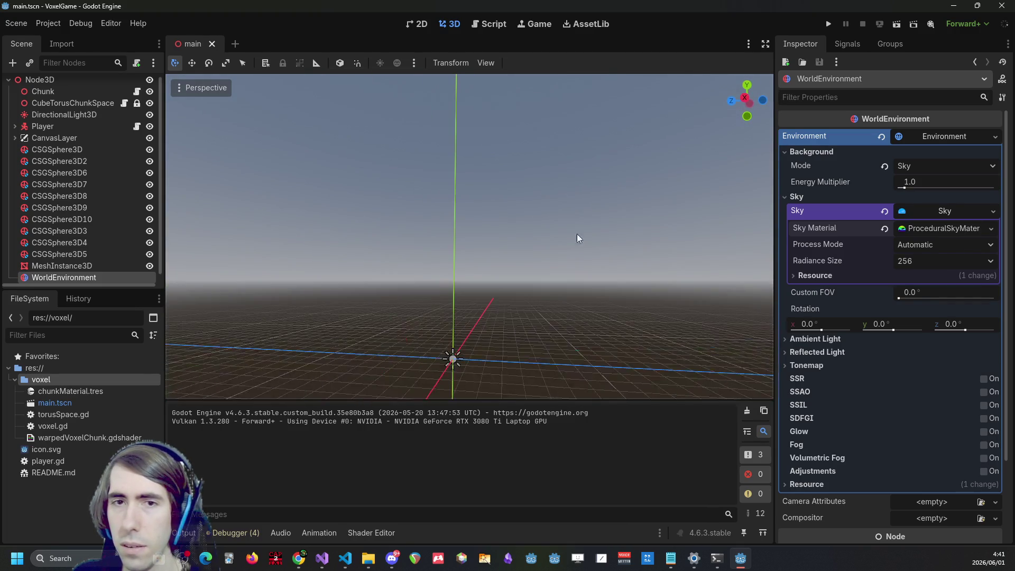
# Launch VoxelGame to test the new sky, look upward, and break the block at the centre of view
pyautogui.click(829, 27)
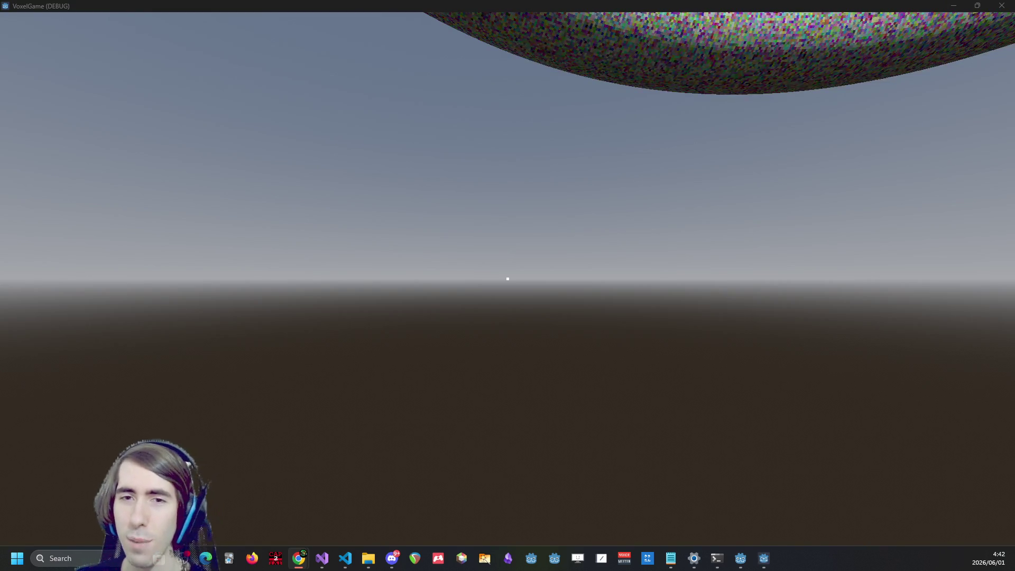
pyautogui.click(507, 279)
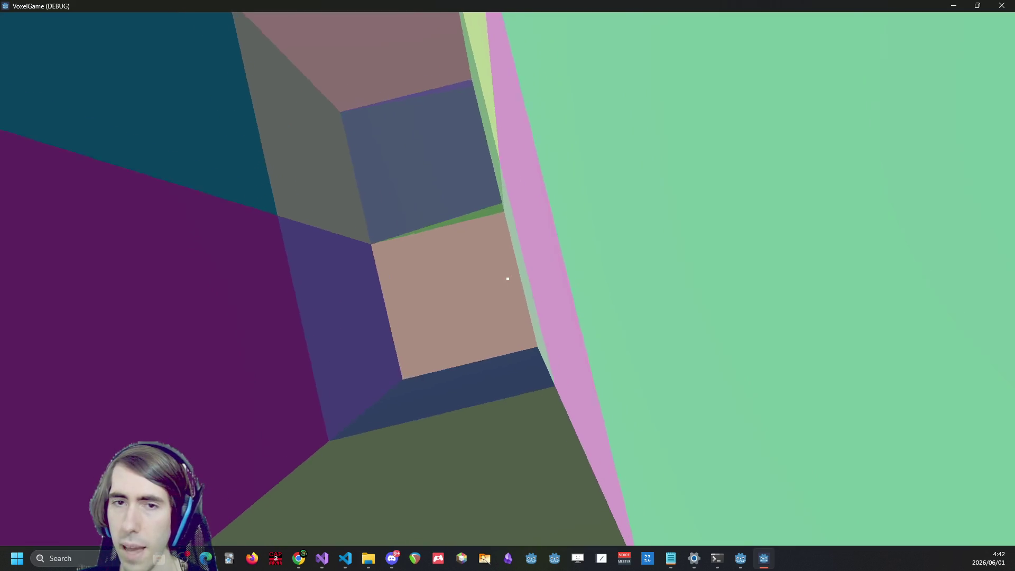
pyautogui.click(508, 279)
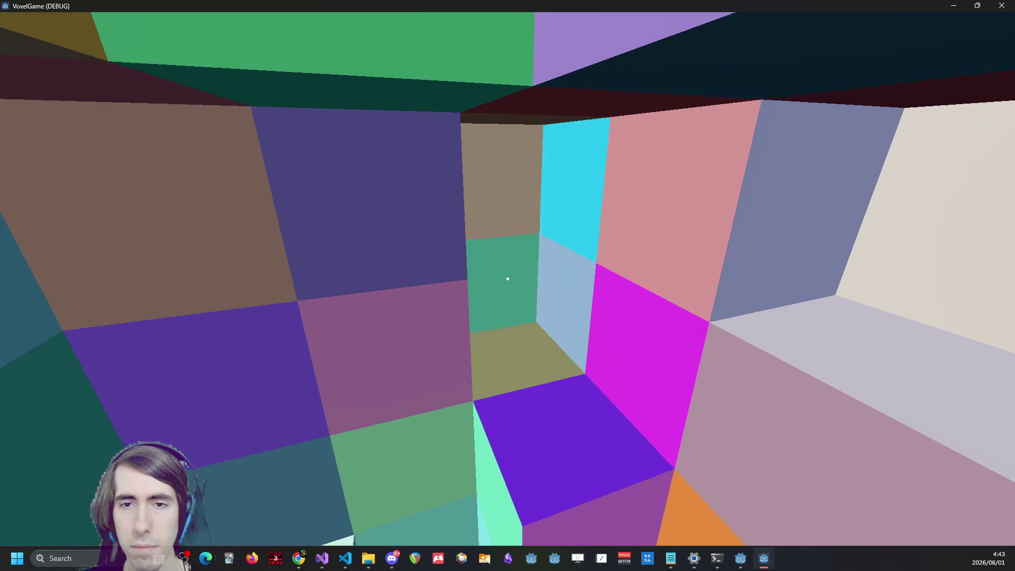
# Break the green block and then the tan block at the centre of view
pyautogui.click(507, 278)
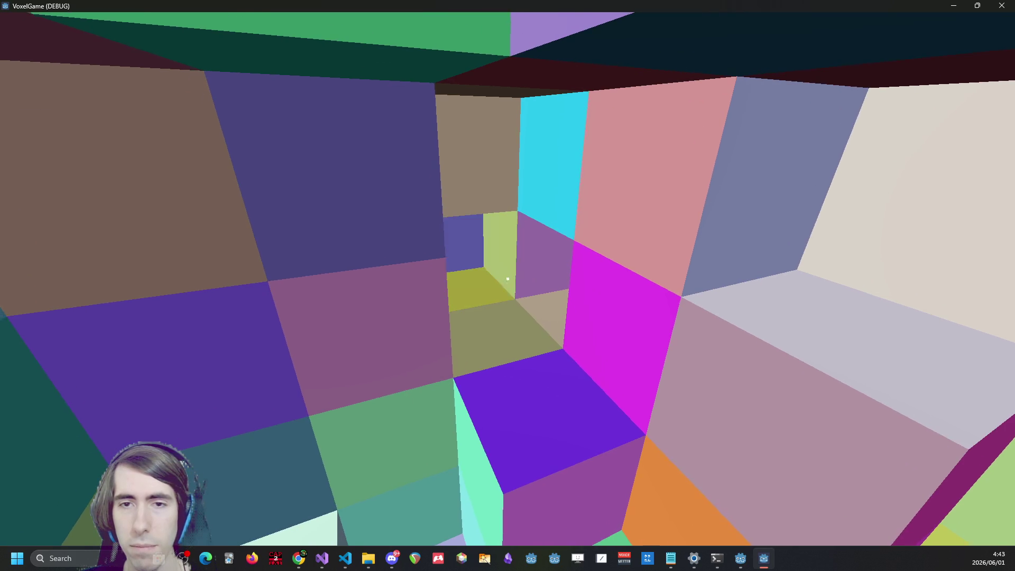
pyautogui.click(508, 278)
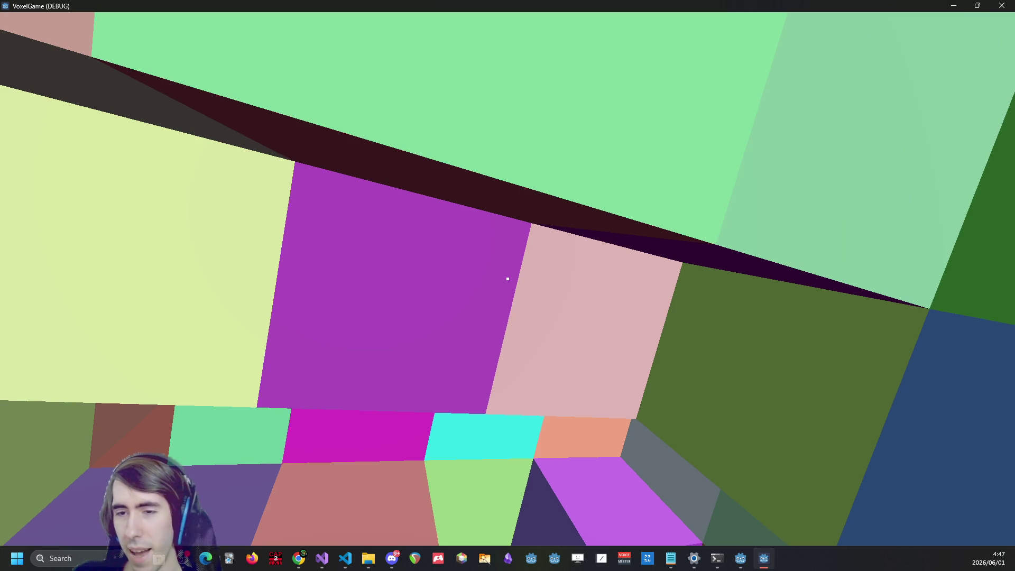
# Leave the VoxelGame debug window and bring up the VS Code roadmap notes
pyautogui.hotkey('alt', 'Tab')
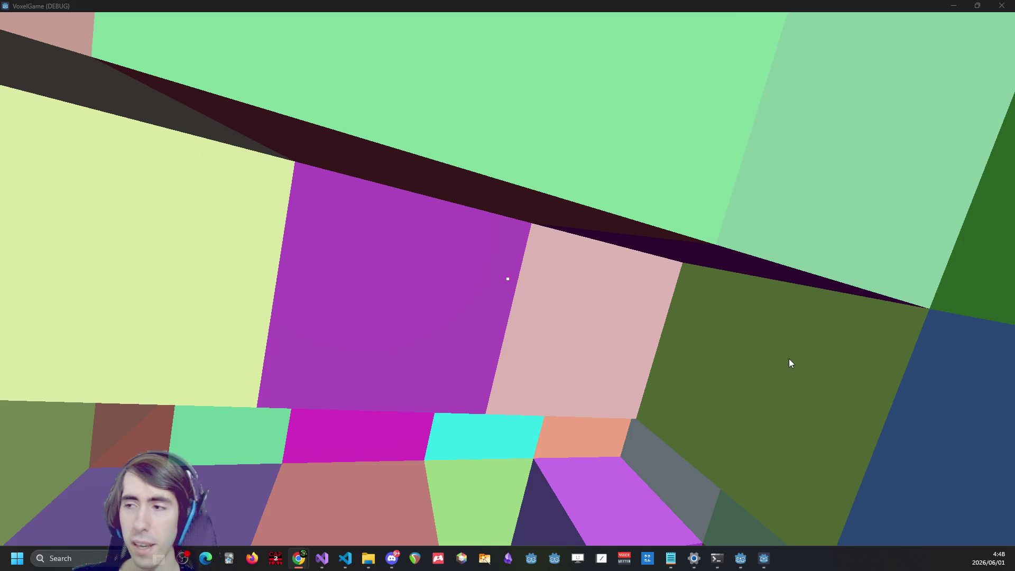
pyautogui.hotkey('alt', 'Tab')
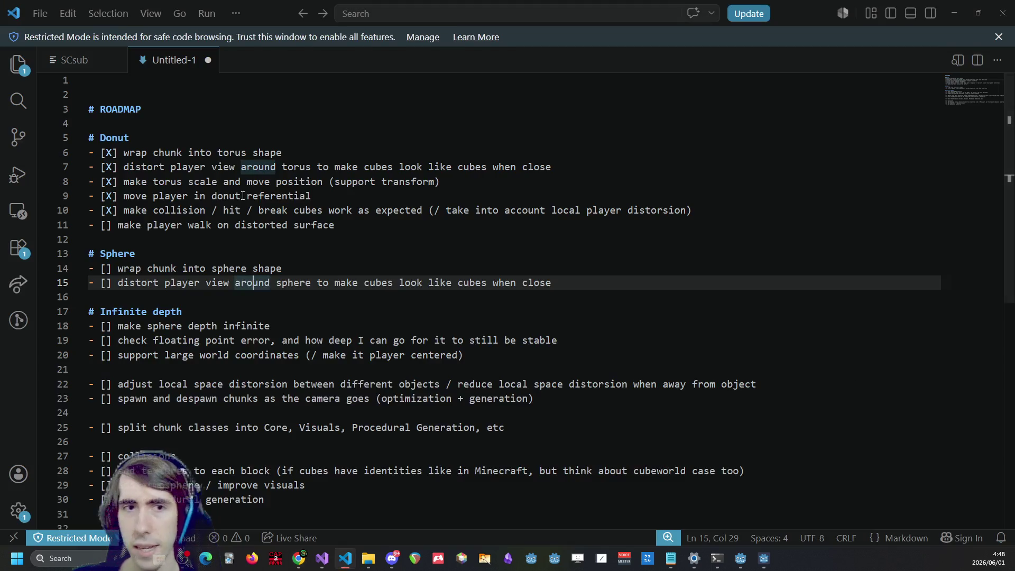
# Append '+ raycast there too' after 'collisions' on roadmap line 27
pyautogui.click(349, 225)
pyautogui.press('Return')
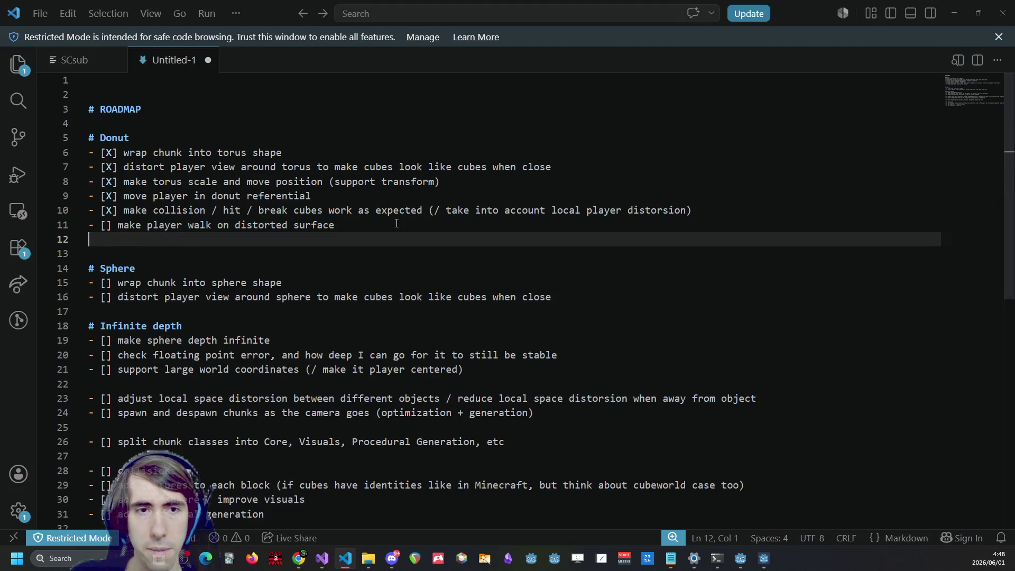
pyautogui.press('BackSpace')
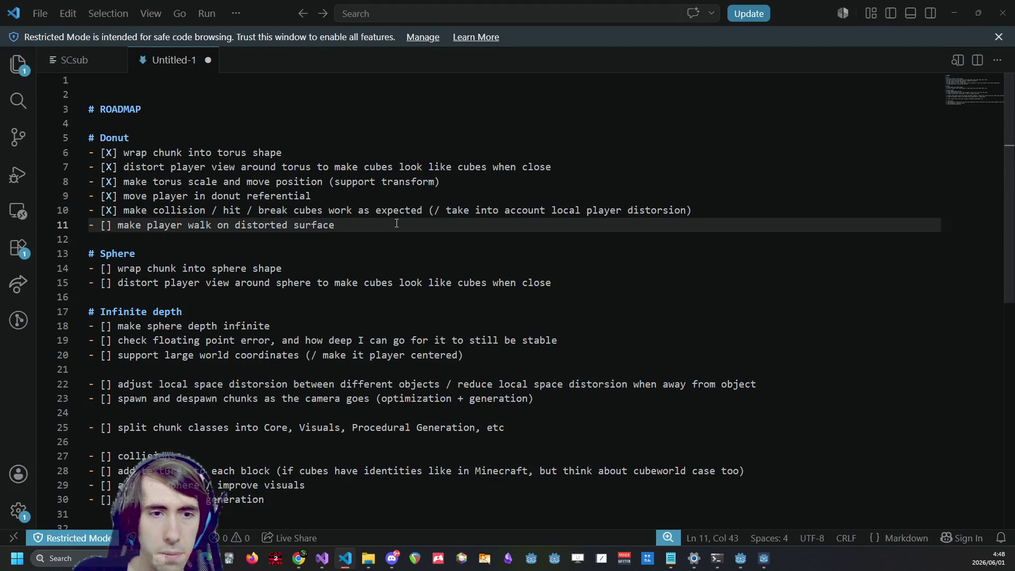
pyautogui.doubleClick(158, 456)
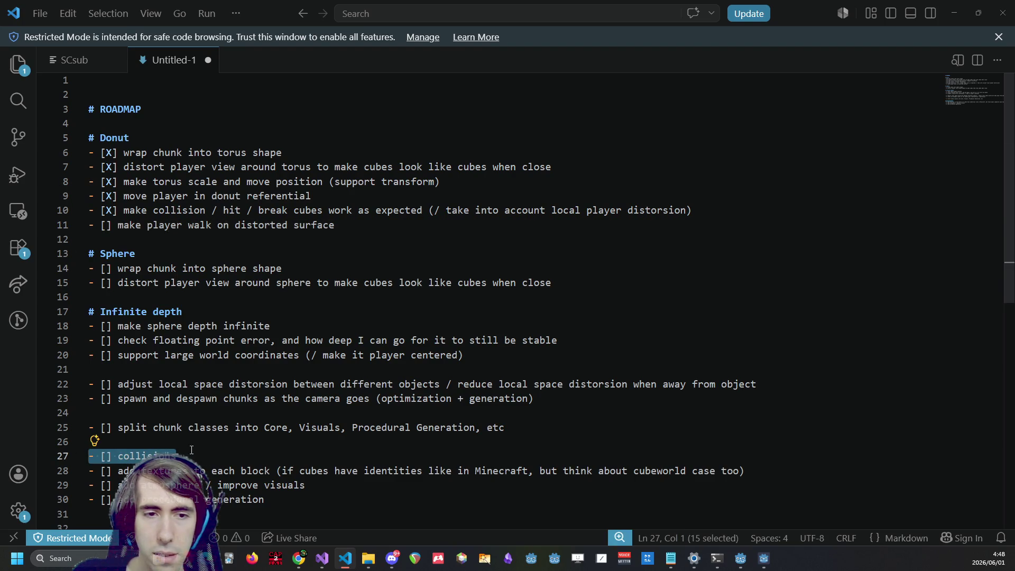
pyautogui.write('+ raycast there too')
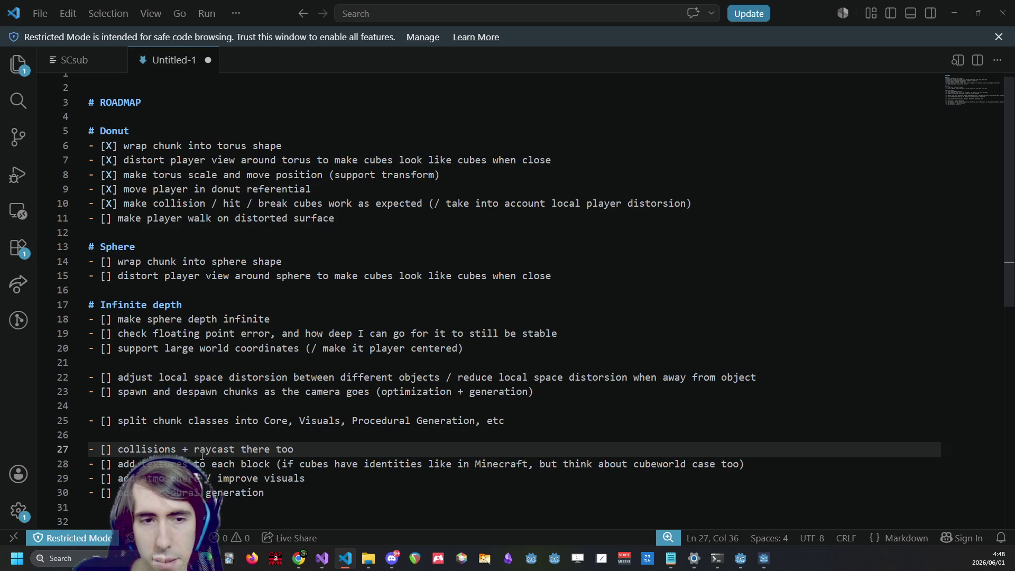
pyautogui.hotkey('ctrl', 'shift', 'Left')
pyautogui.hotkey('ctrl', 'shift', 'Left')
pyautogui.hotkey('ctrl', 'shift', 'Left')
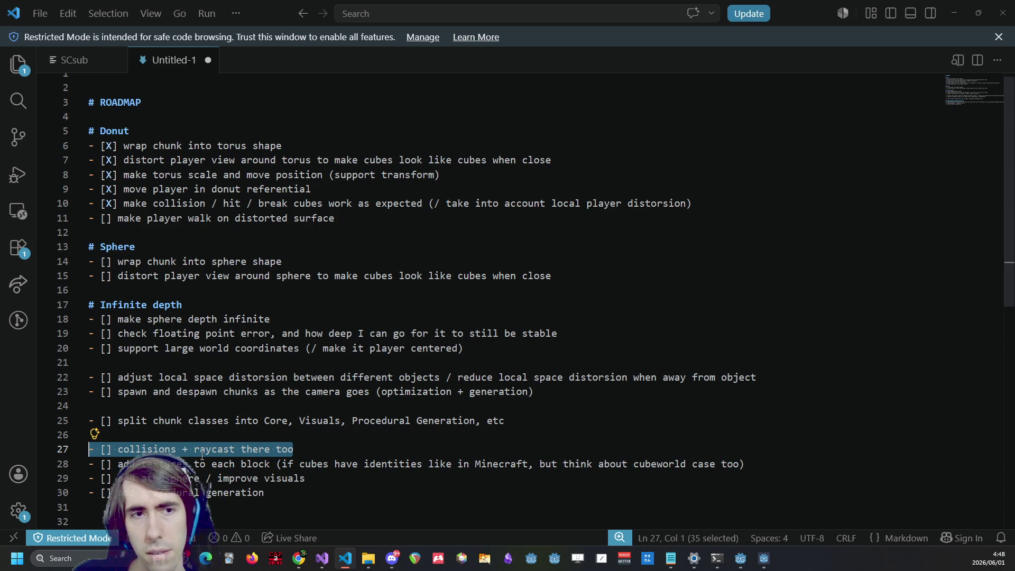
pyautogui.press('End')
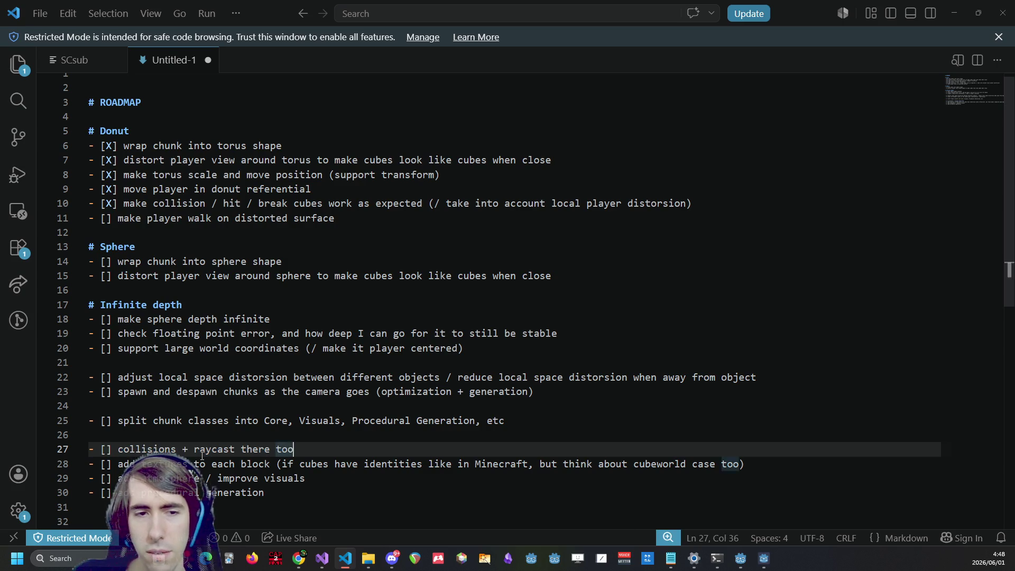
pyautogui.press('BackSpace')
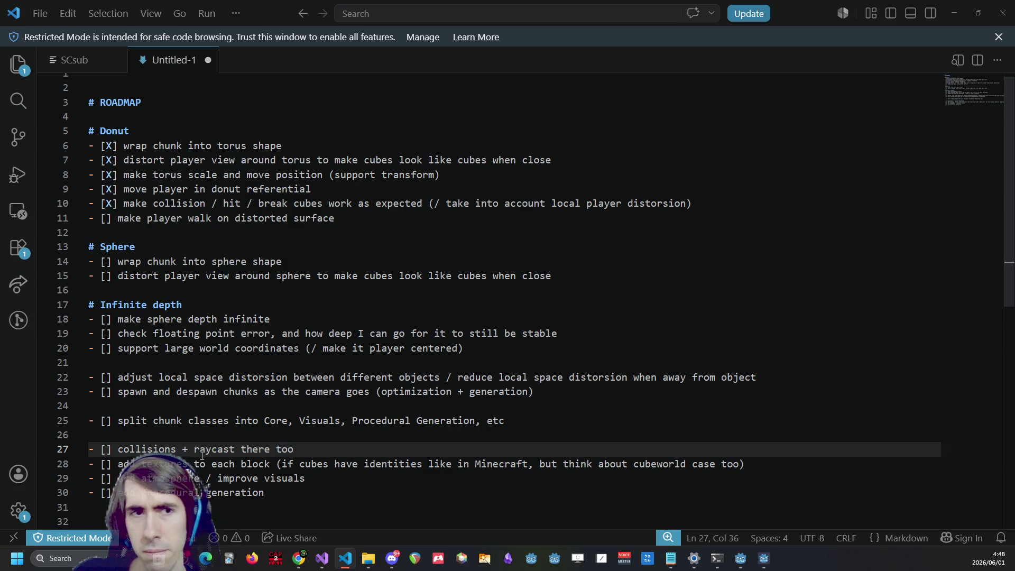
# Reword line 27 to 'collisions + use raycast there + gravity', dropping 'too'
pyautogui.click(233, 261)
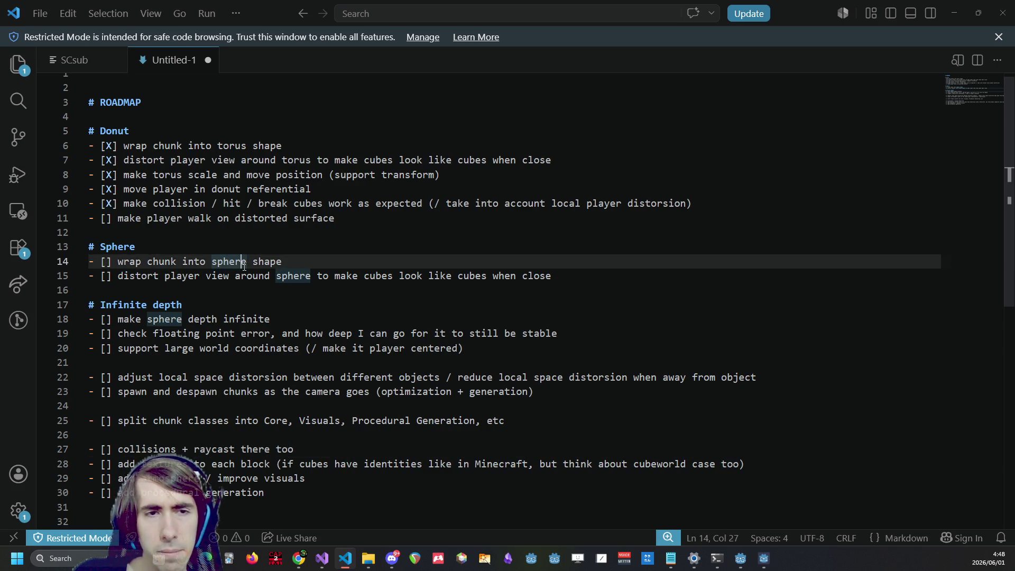
pyautogui.click(314, 453)
pyautogui.write('+ gravity')
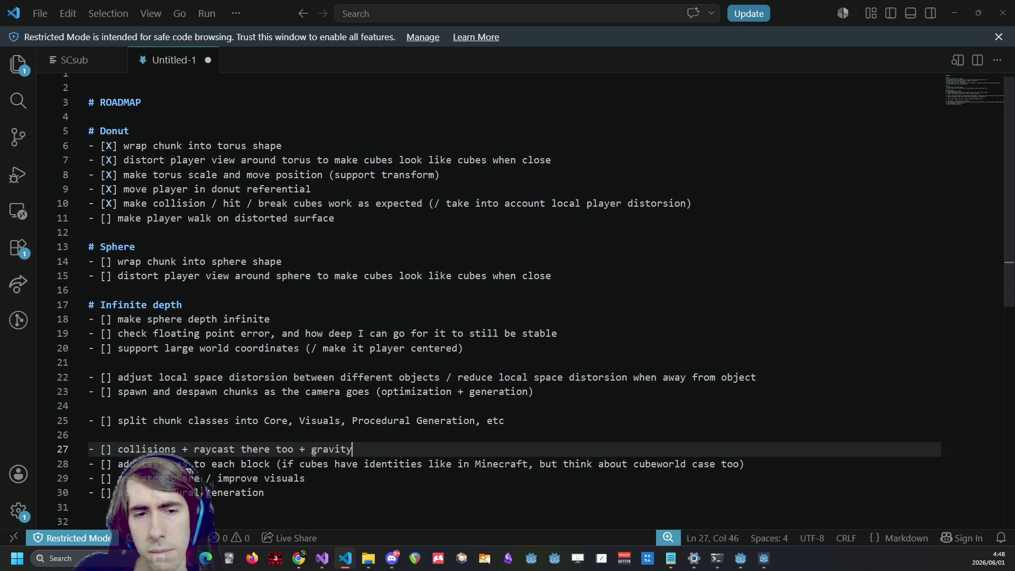
pyautogui.hotkey('ctrl', 'Left')
pyautogui.hotkey('ctrl', 'Left')
pyautogui.hotkey('ctrl', 'Left')
pyautogui.hotkey('ctrl', 'Left')
pyautogui.hotkey('ctrl', 'Left')
pyautogui.write('use')
pyautogui.hotkey('ctrl', 'Right')
pyautogui.hotkey('ctrl', 'Right')
pyautogui.hotkey('ctrl', 'shift', 'Right')
pyautogui.press('BackSpace')
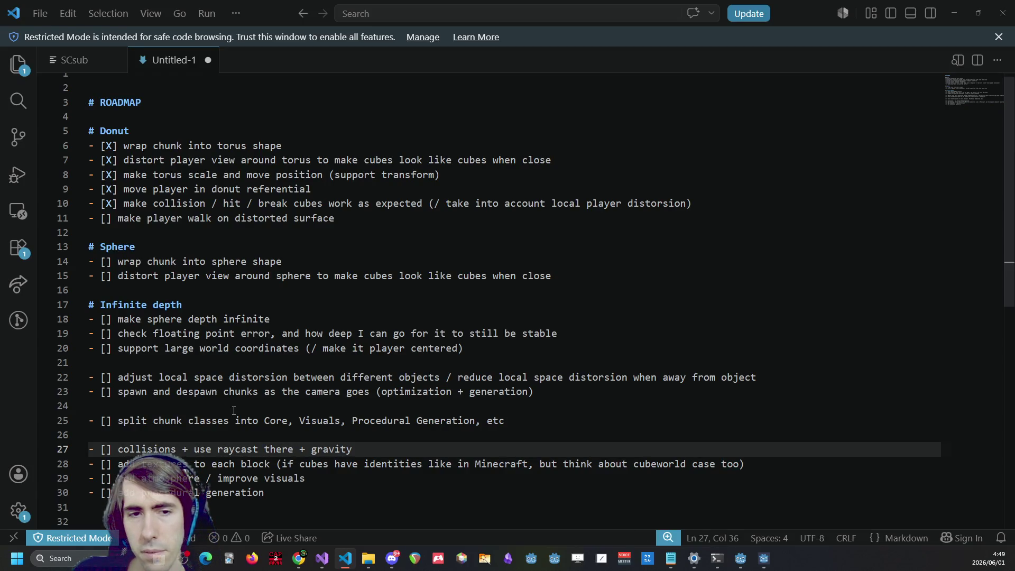